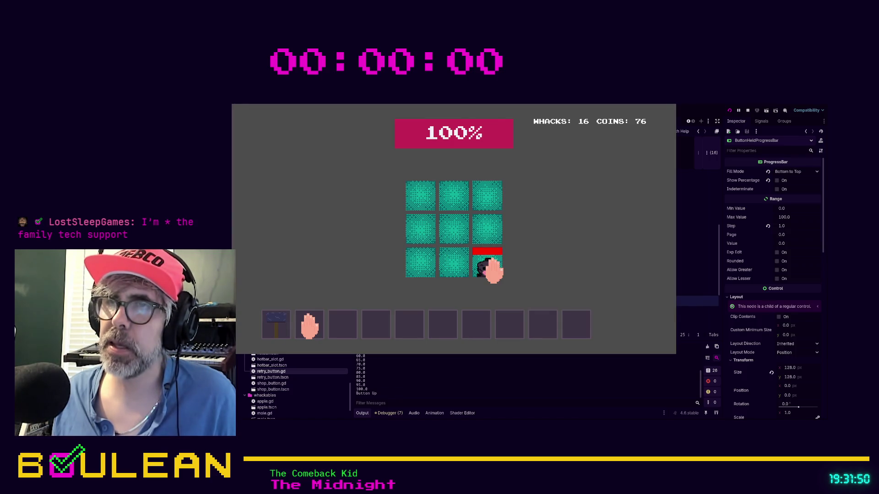
Whack moles and hit apples across the grid cells until the lawn is ruined.
{"action": "left_click", "coordinate": [491, 269]}
{"action": "left_click", "coordinate": [414, 233]}
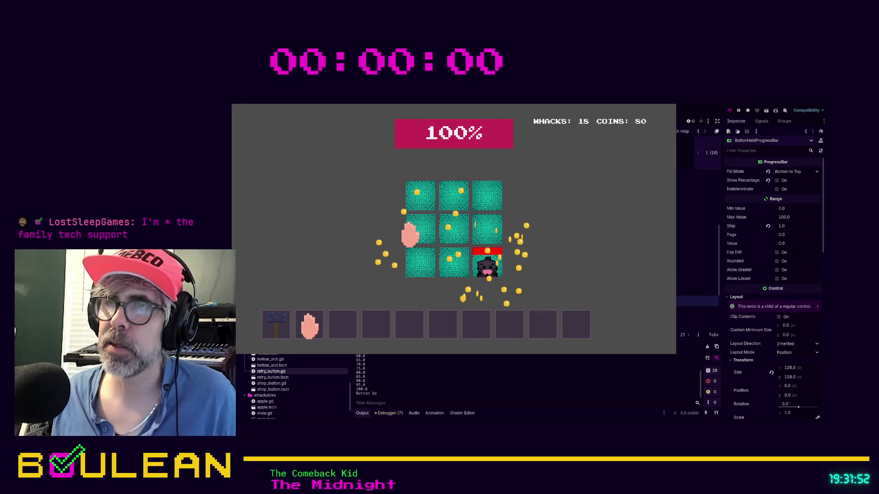
{"action": "left_click", "coordinate": [452, 199]}
{"action": "left_click", "coordinate": [449, 196]}
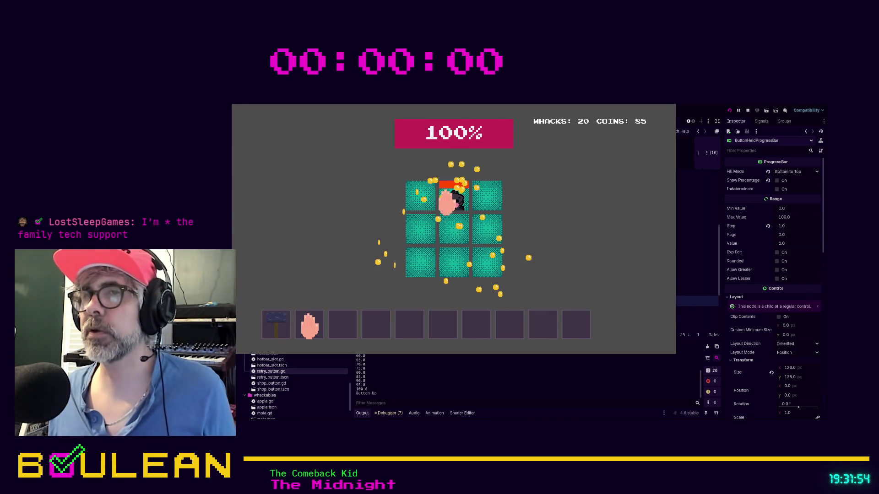
{"action": "left_click", "coordinate": [453, 194]}
{"action": "left_click", "coordinate": [490, 264]}
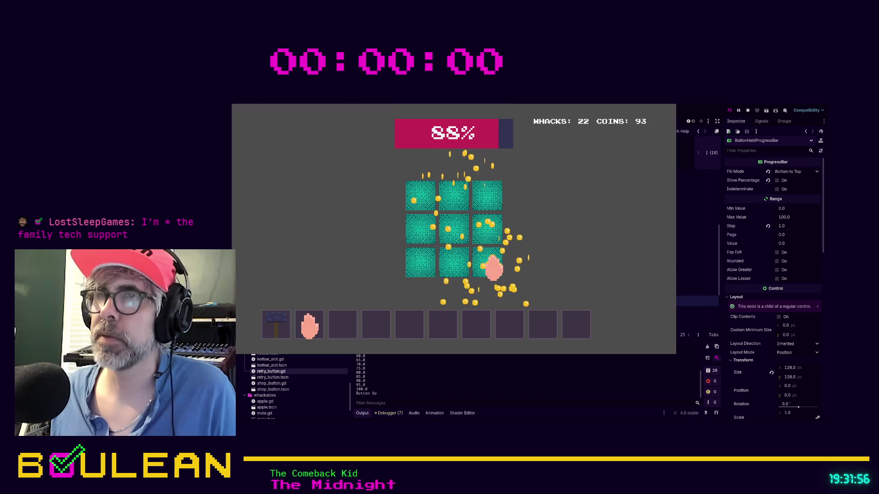
{"action": "left_click", "coordinate": [417, 234]}
{"action": "left_click", "coordinate": [488, 233]}
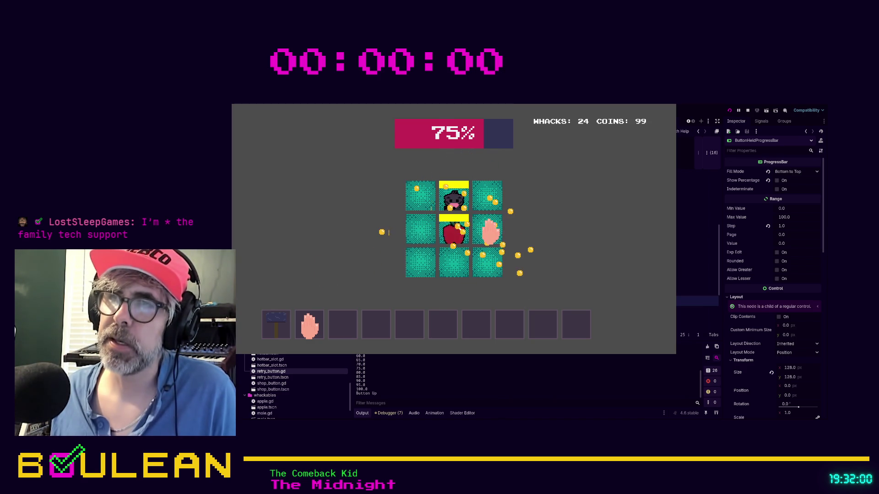
{"action": "left_click", "coordinate": [487, 231]}
{"action": "left_click", "coordinate": [447, 202]}
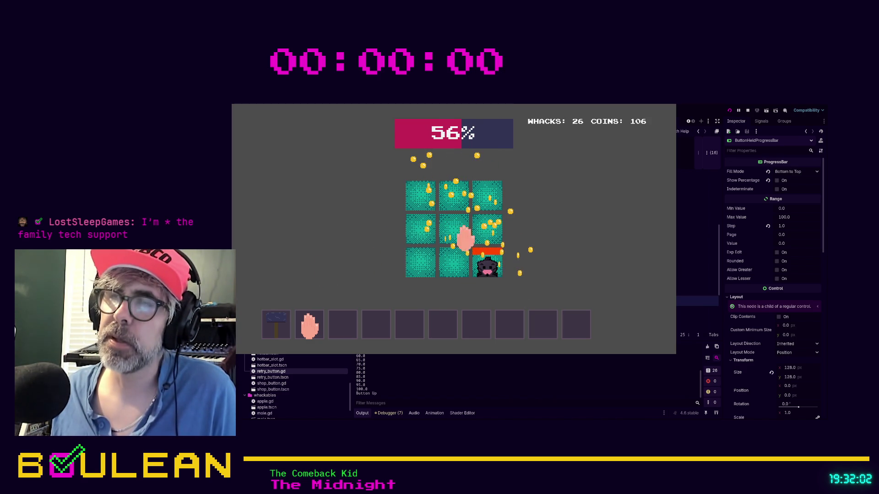
{"action": "left_click", "coordinate": [484, 261]}
{"action": "left_click", "coordinate": [487, 236]}
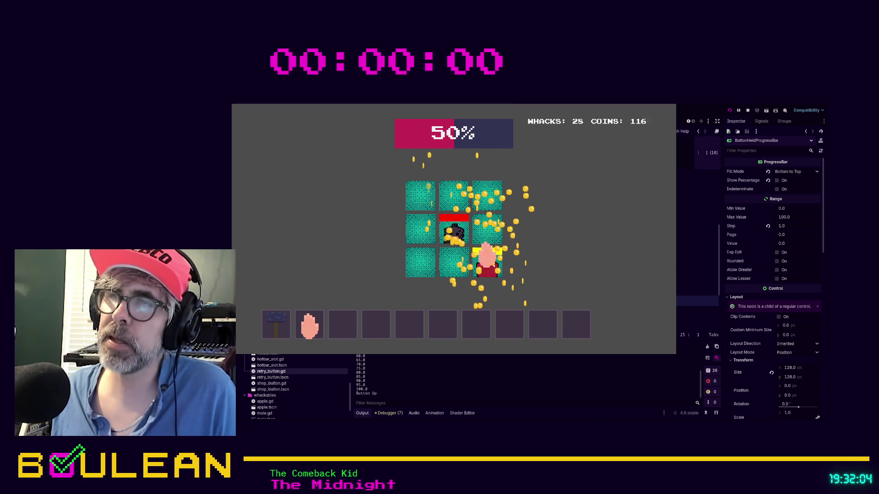
{"action": "left_click", "coordinate": [454, 236]}
{"action": "left_click", "coordinate": [451, 236]}
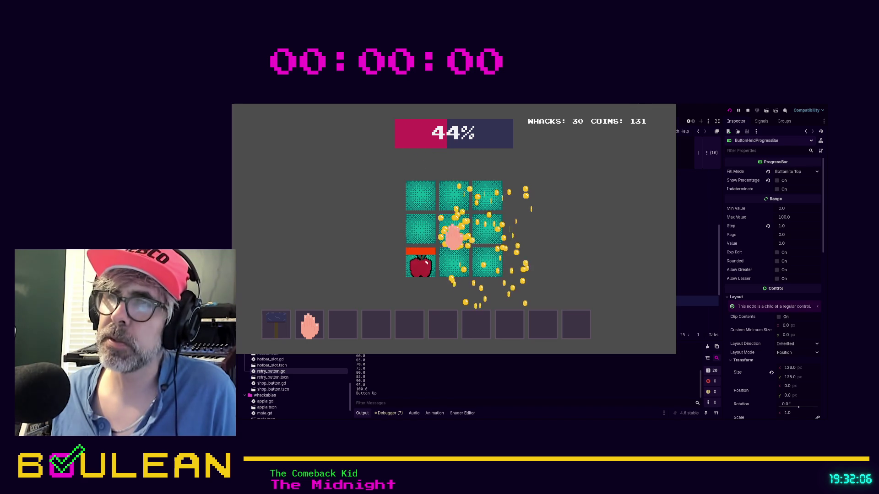
{"action": "left_click", "coordinate": [418, 268]}
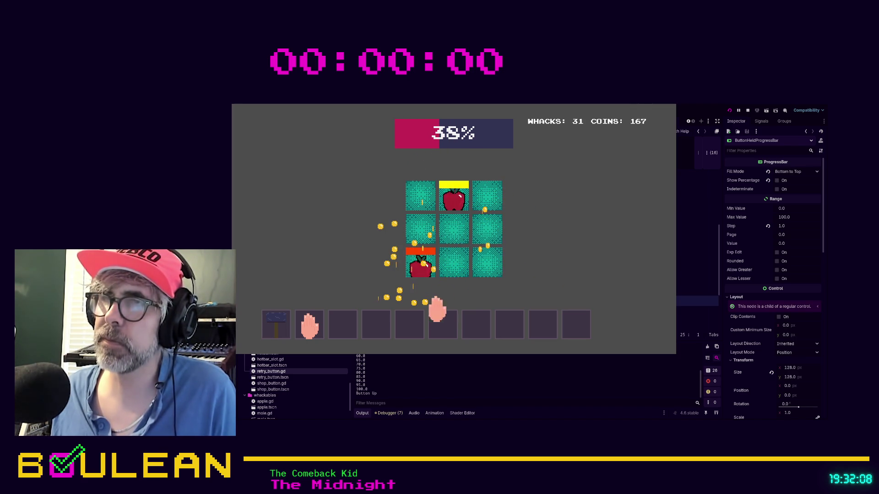
{"action": "left_click", "coordinate": [417, 265]}
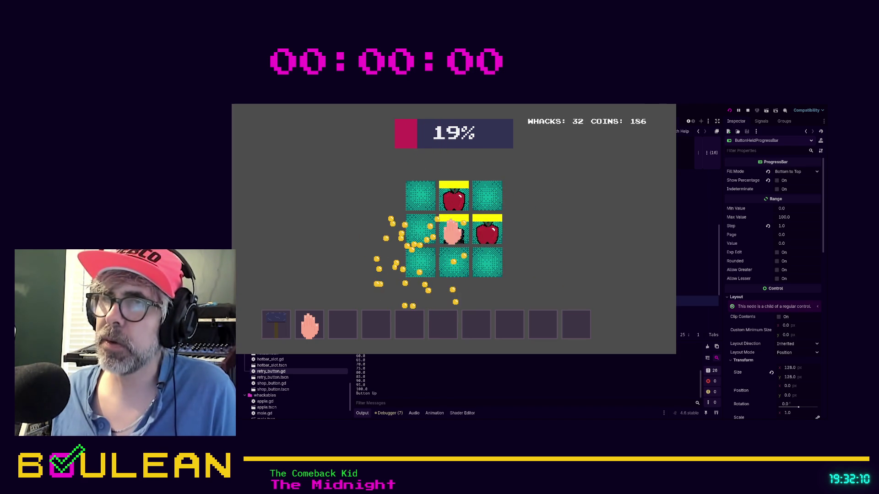
{"action": "left_click", "coordinate": [452, 231]}
{"action": "left_click", "coordinate": [450, 204]}
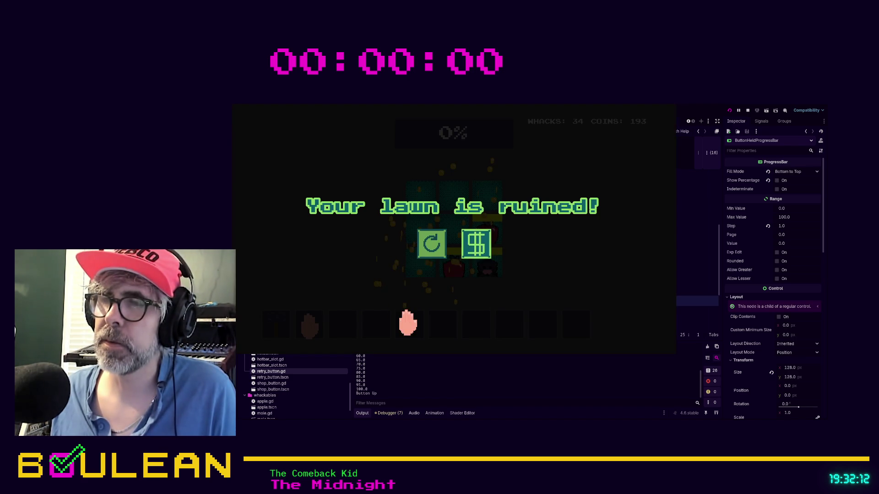
Hold Retry until the progress bar fills to restart, then stop the running game with F8.
{"action": "left_click", "coordinate": [432, 247]}
{"action": "left_click_drag", "start_coordinate": [432, 247], "coordinate": [434, 250]}
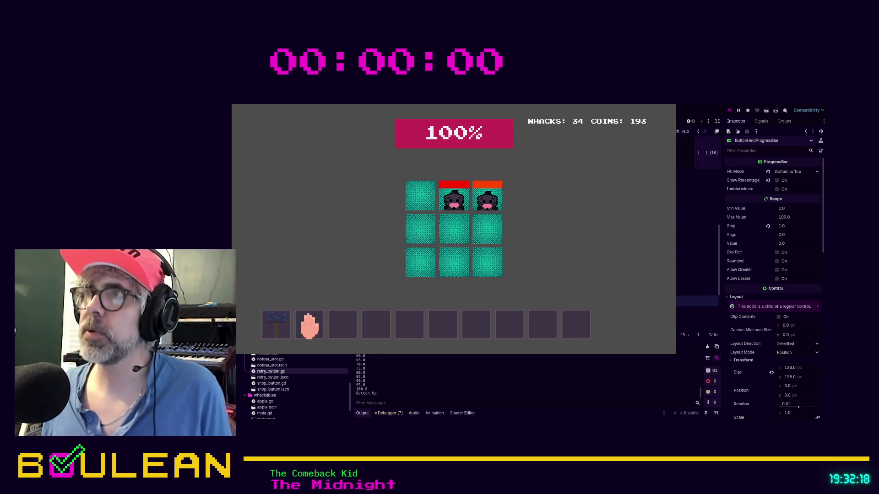
{"action": "key", "text": "F8"}
Change fill_speed on line 7 from 300.0 to 250.0.
{"action": "scroll", "coordinate": [513, 266], "scroll_direction": "up", "scroll_amount": 5}
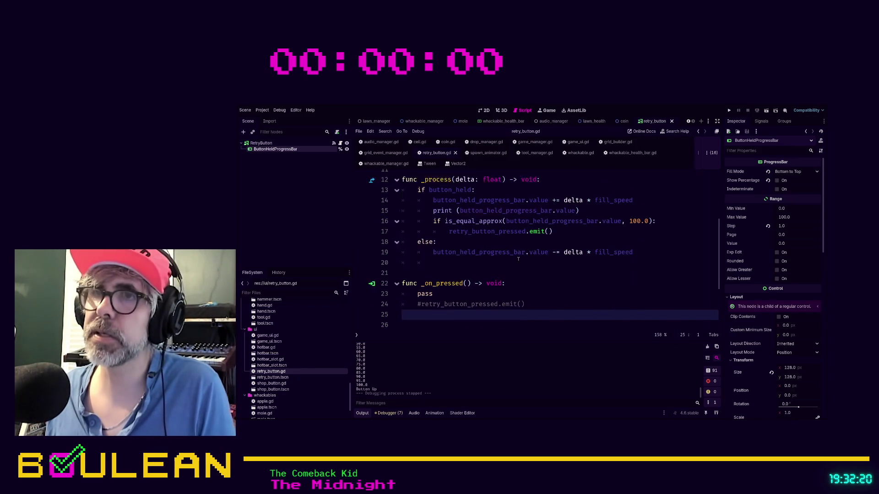
{"action": "left_click_drag", "start_coordinate": [514, 240], "coordinate": [494, 239]}
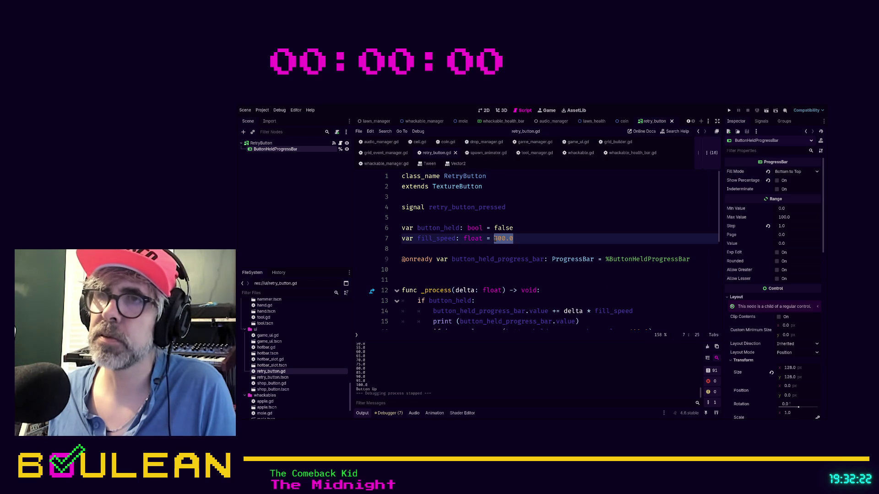
{"action": "type", "text": "250.0"}
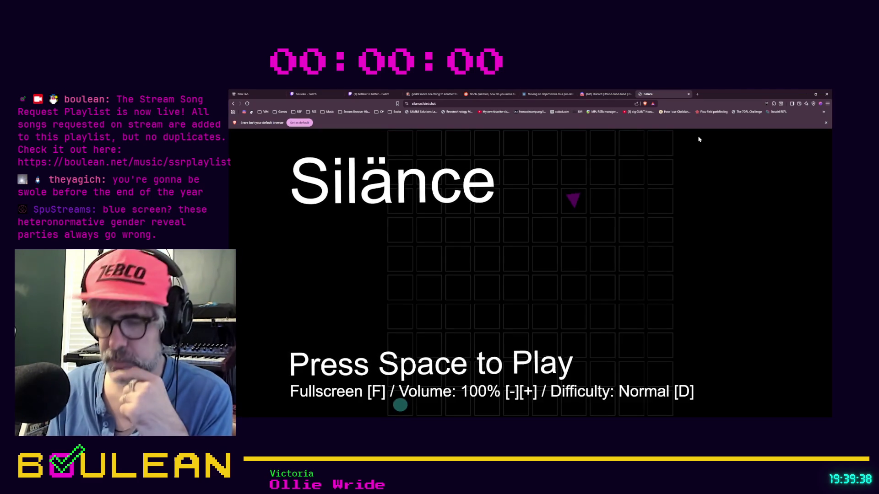
Make Silänce fullscreen with F and start Level 1 from the title screen with Space.
{"action": "key", "text": "f"}
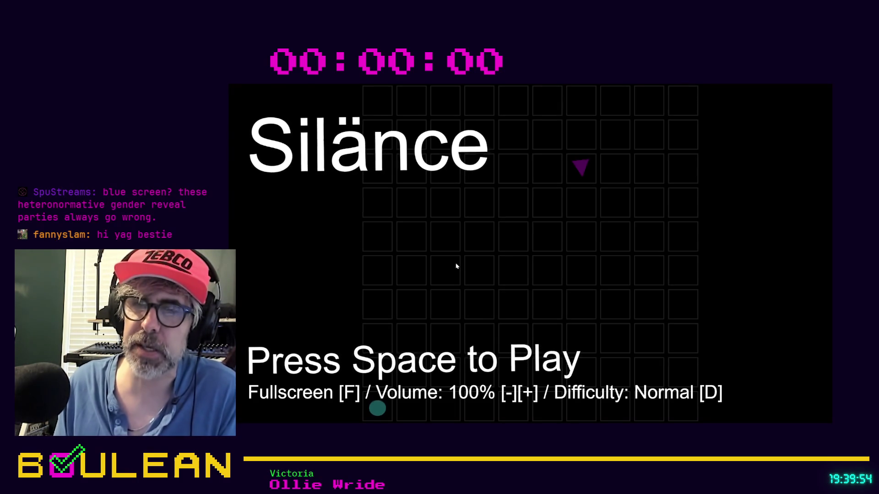
{"action": "key", "text": "space"}
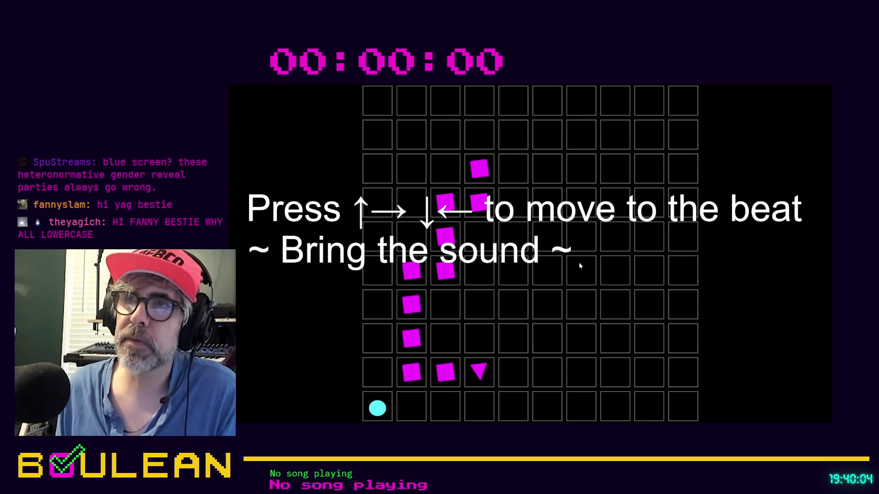
Start a round and steer the player up and right through the grid.
{"action": "key", "text": "Up"}
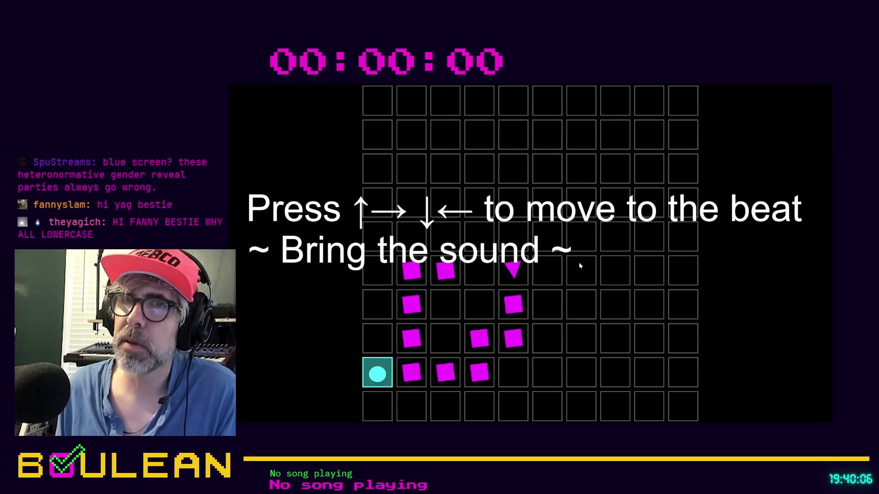
{"action": "key", "text": "Up"}
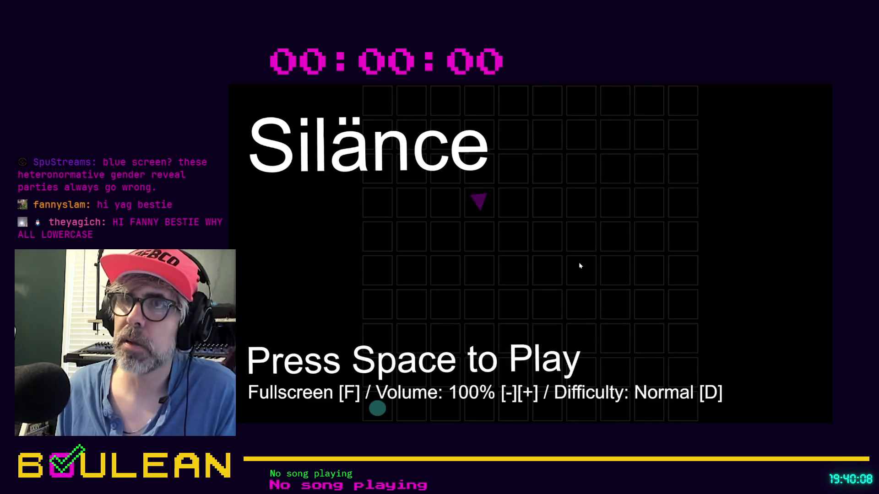
{"action": "key", "text": "space"}
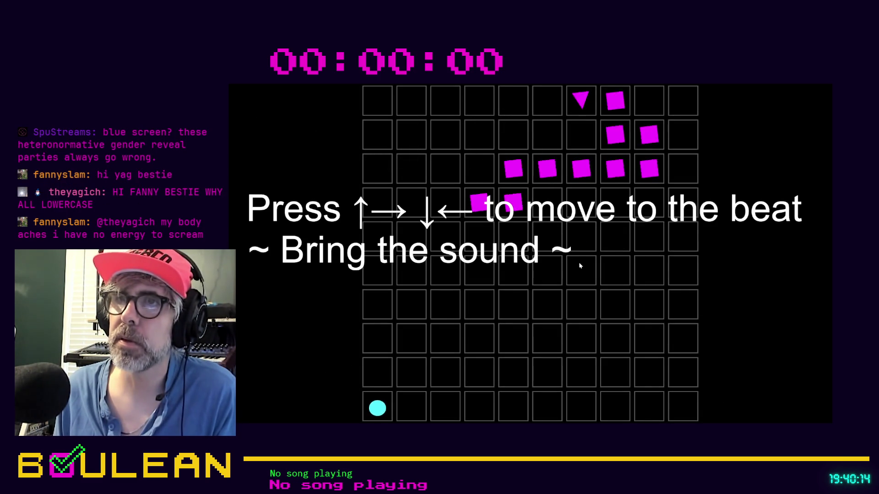
{"action": "key", "text": "Up"}
{"action": "key", "text": "Up"}
{"action": "key", "text": "Right"}
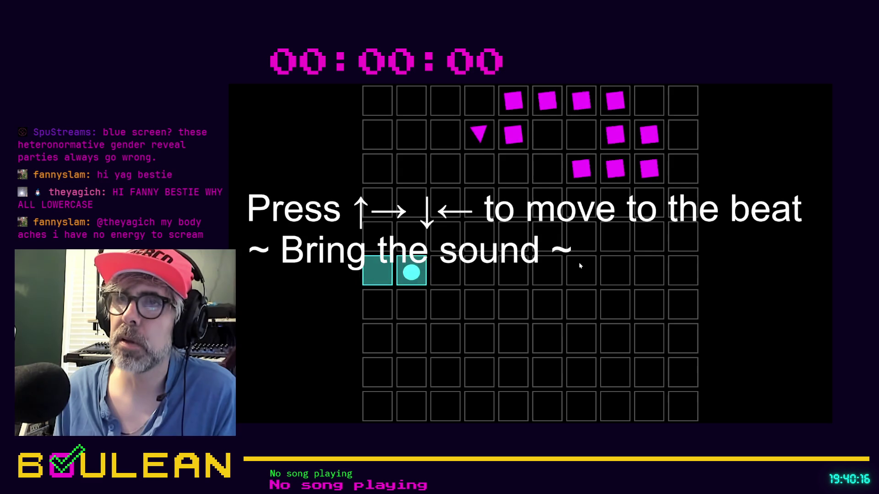
{"action": "key", "text": "Up"}
{"action": "key", "text": "Right"}
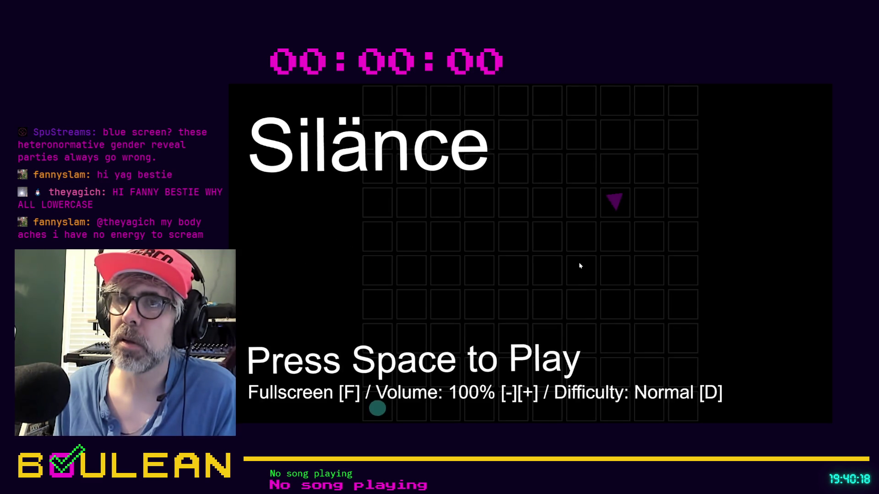
Start Level 1/4 and steer with the arrow keys, lighting teal tiles until the round ends.
{"action": "key", "text": "space"}
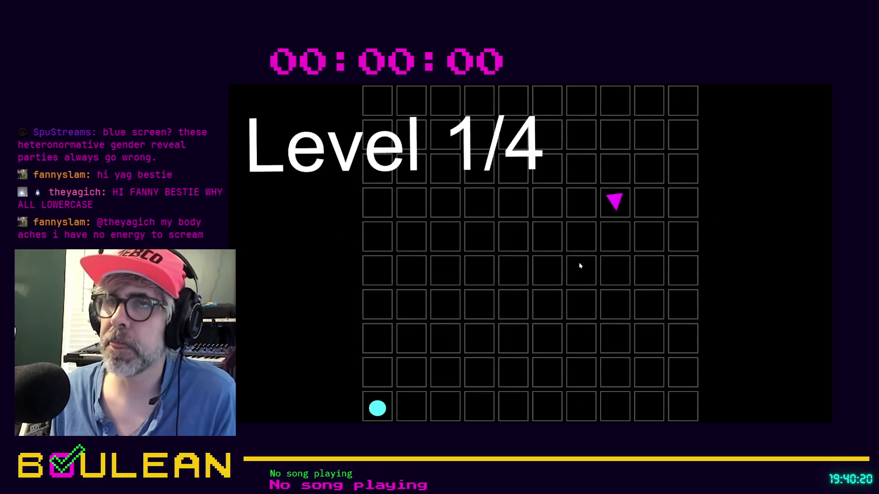
{"action": "key", "text": "Up"}
{"action": "key", "text": "Right"}
{"action": "key", "text": "Up"}
{"action": "key", "text": "Right"}
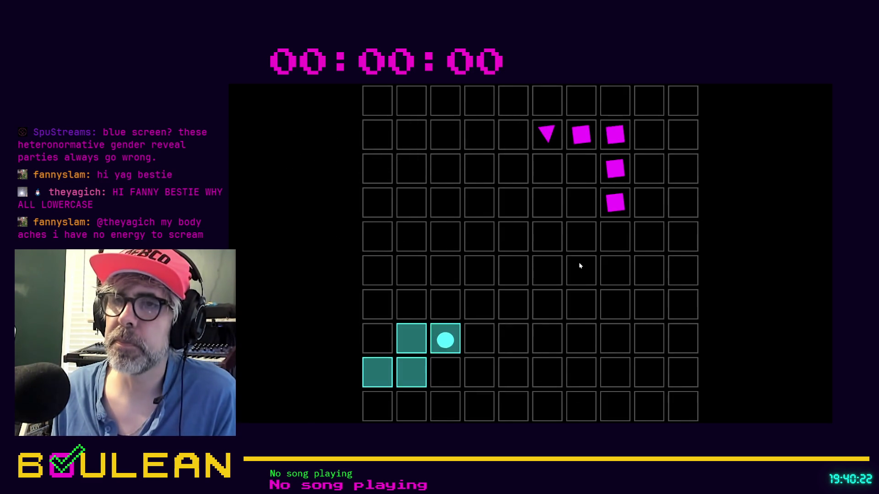
{"action": "key", "text": "Up"}
{"action": "key", "text": "Right"}
{"action": "key", "text": "Up"}
{"action": "key", "text": "Left"}
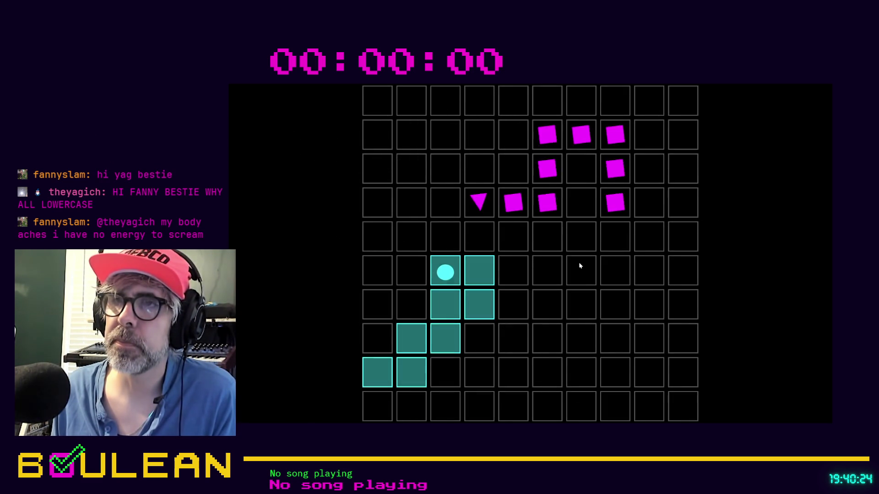
{"action": "key", "text": "Up"}
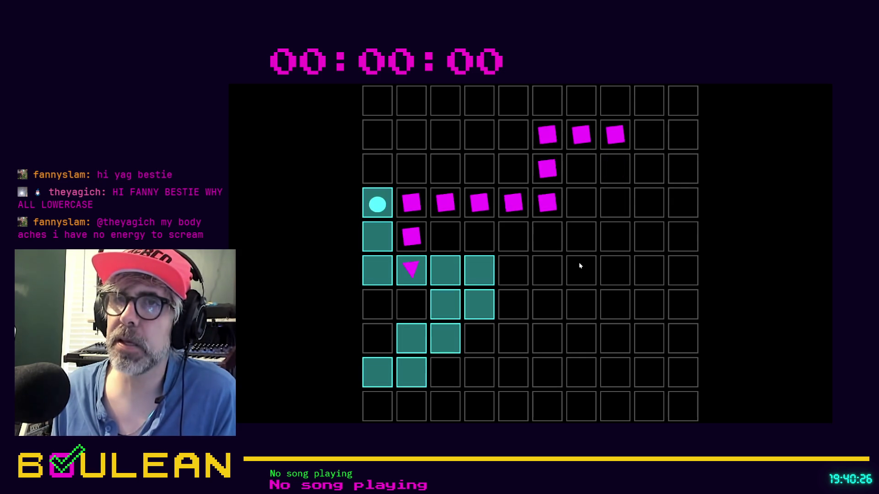
{"action": "key", "text": "Right"}
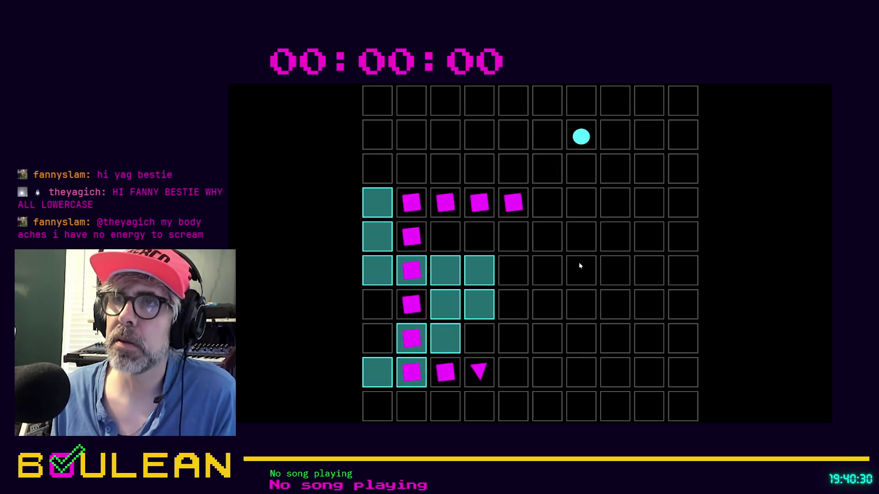
{"action": "key", "text": "Down"}
{"action": "key", "text": "Left"}
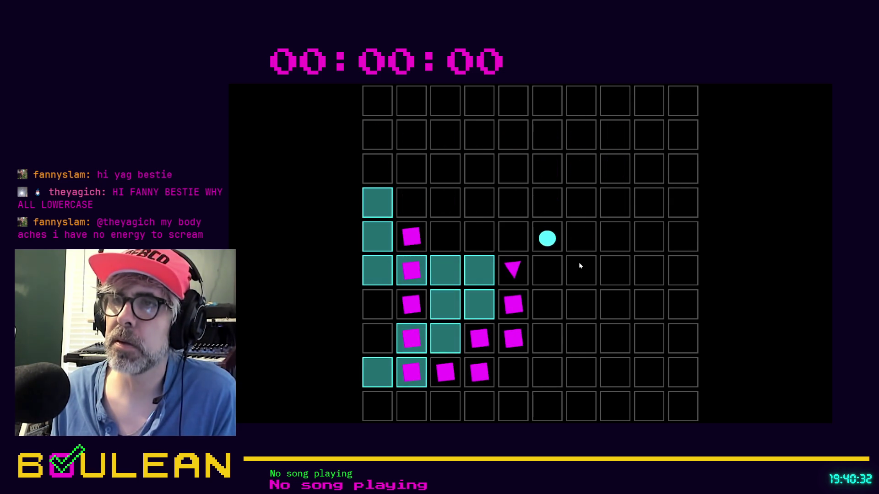
{"action": "key", "text": "Up"}
{"action": "key", "text": "Left"}
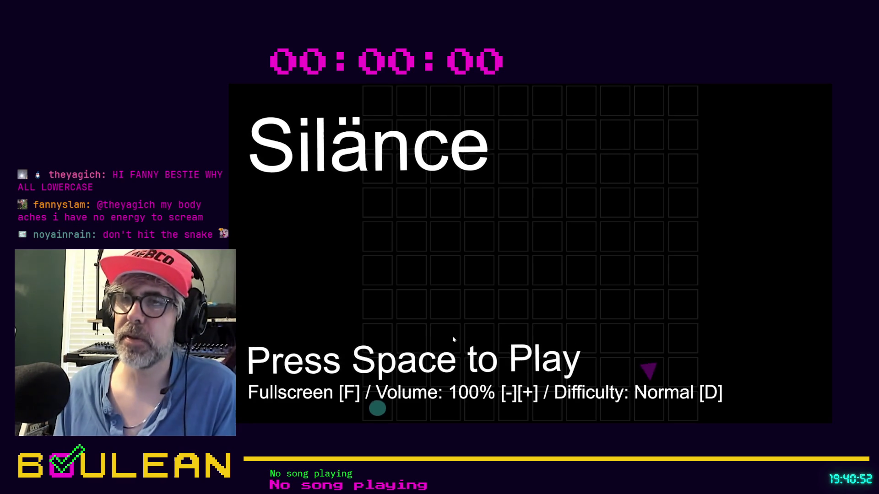
Start another Level 1/4 run and loop the player up, right and left along the top row.
{"action": "key", "text": "space"}
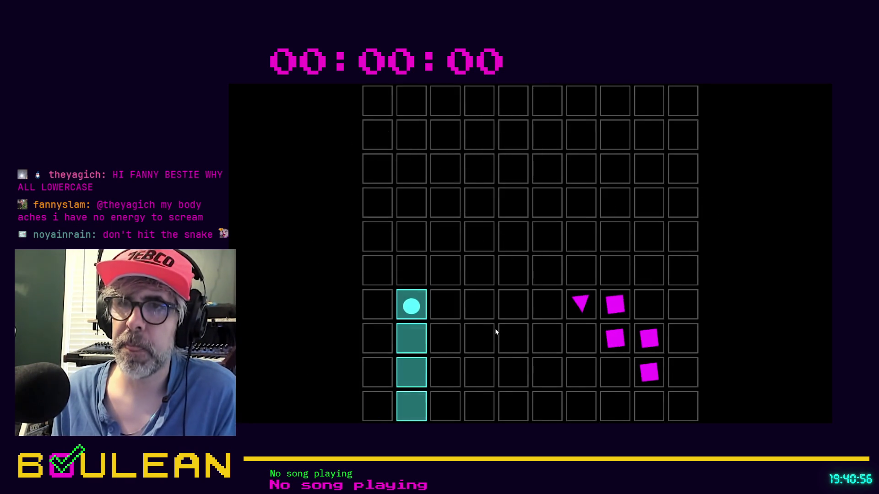
{"action": "key", "text": "Right"}
{"action": "key", "text": "Up"}
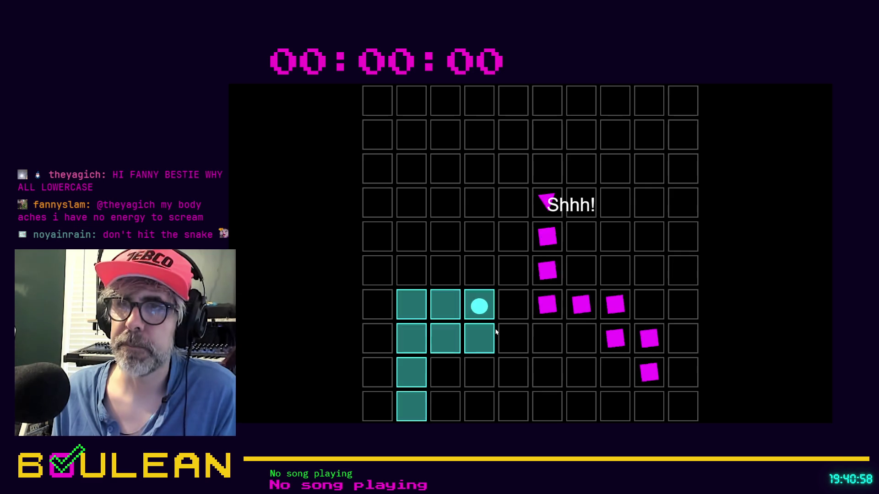
{"action": "key", "text": "Left"}
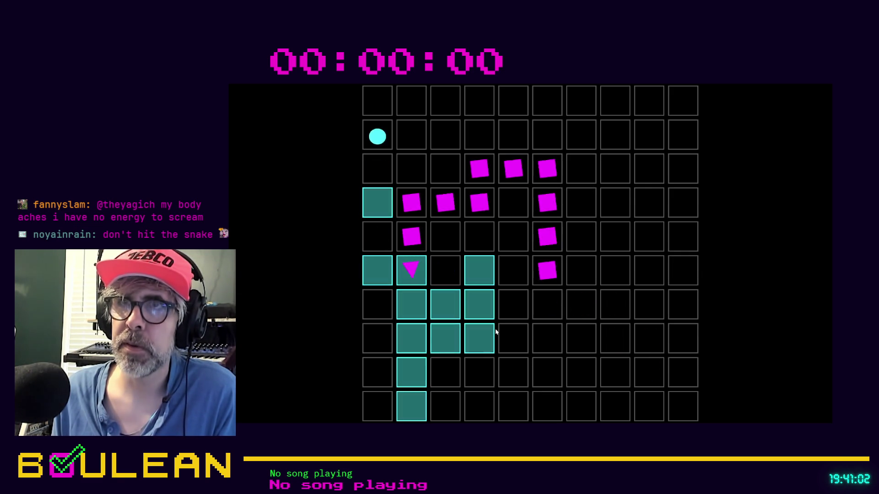
{"action": "key", "text": "Right"}
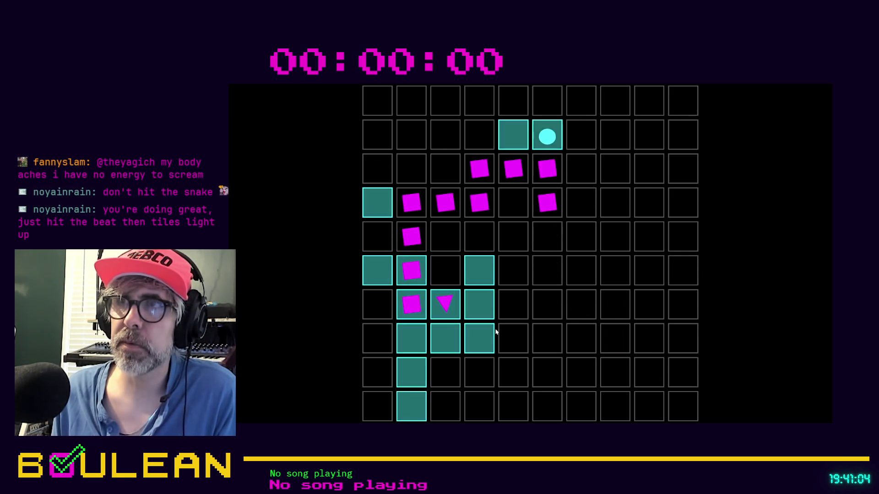
{"action": "key", "text": "Down"}
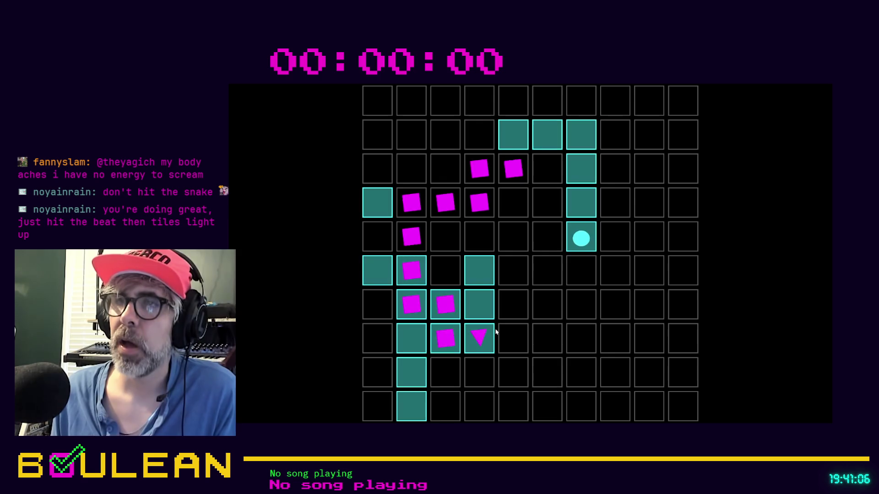
{"action": "key", "text": "Right"}
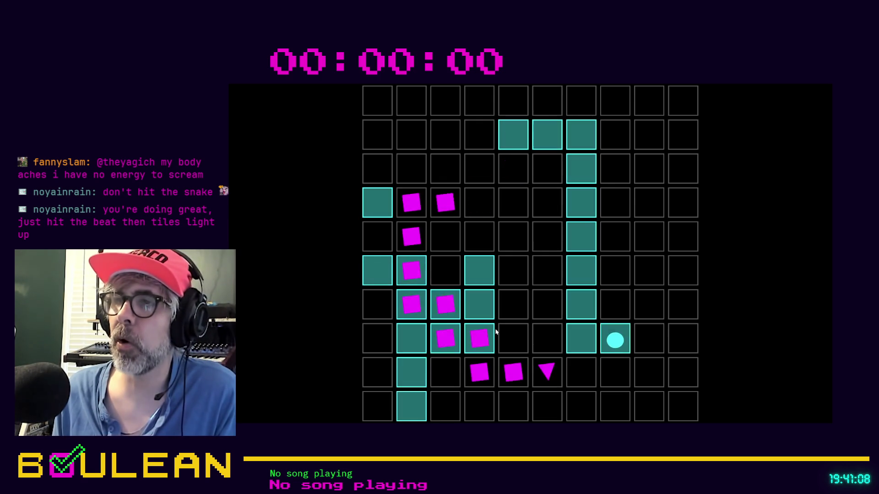
{"action": "key", "text": "Up"}
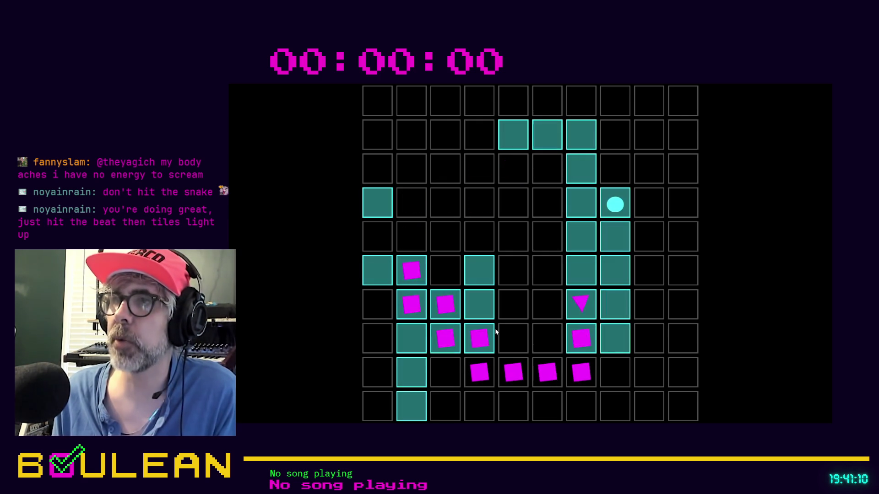
{"action": "key", "text": "Left"}
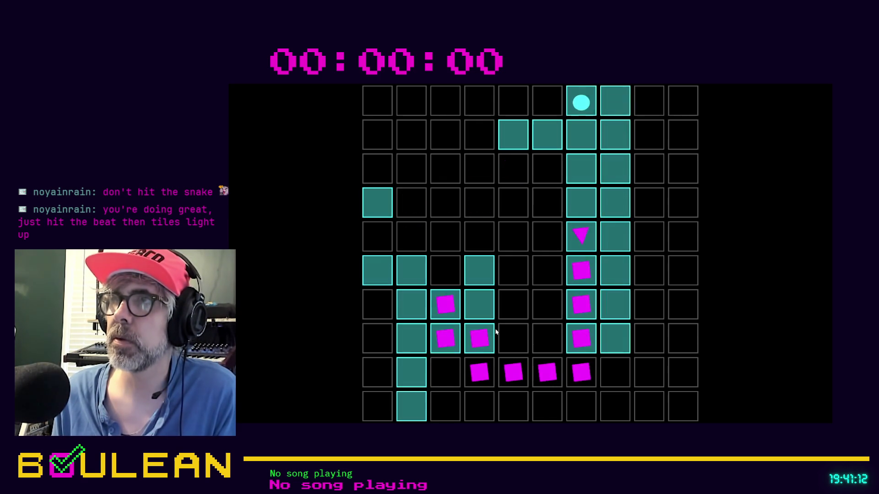
Zigzag the player down and left, then back up and right beside the snake.
{"action": "key", "text": "Down"}
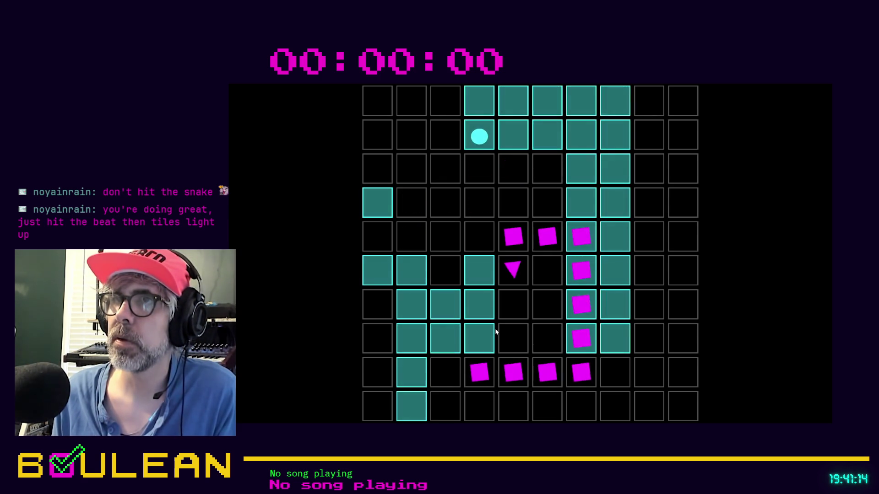
{"action": "key", "text": "Left"}
{"action": "key", "text": "Down"}
{"action": "key", "text": "Left"}
{"action": "key", "text": "Down"}
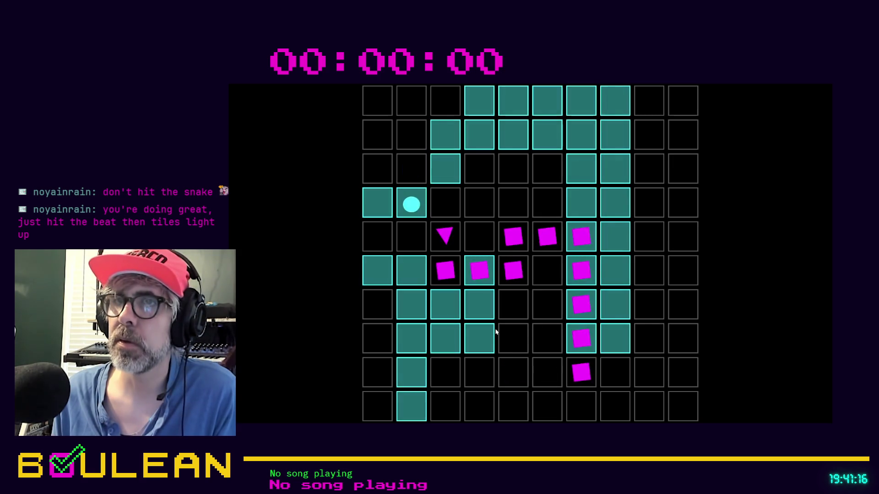
{"action": "key", "text": "Left"}
{"action": "key", "text": "Up"}
{"action": "key", "text": "Right"}
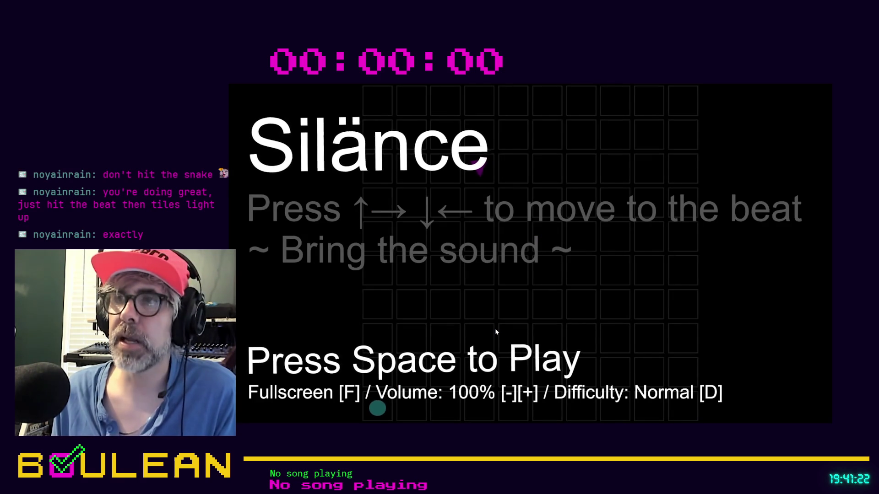
Start a new Level 1/4 attempt and light tiles along the top row and down a column.
{"action": "key", "text": "space"}
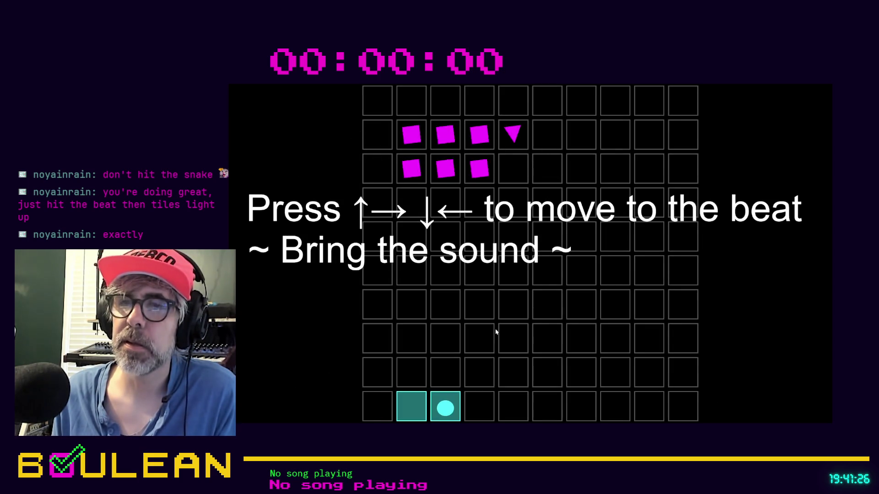
{"action": "key", "text": "Right"}
{"action": "key", "text": "Right"}
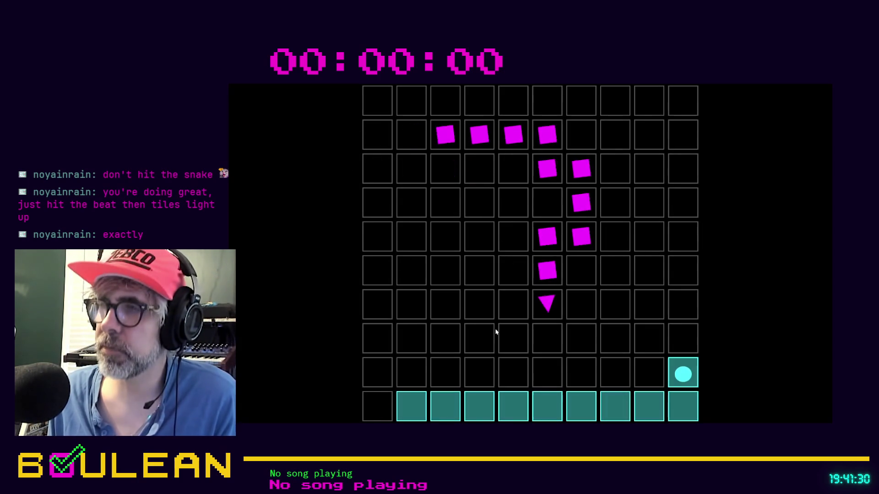
{"action": "key", "text": "Up"}
{"action": "key", "text": "Up"}
{"action": "key", "text": "Left"}
{"action": "key", "text": "Up"}
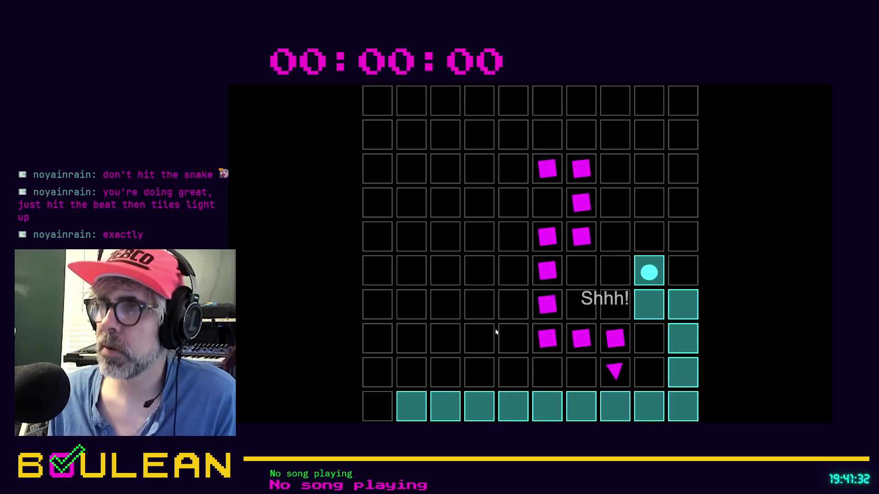
{"action": "key", "text": "Right"}
{"action": "key", "text": "Up"}
{"action": "key", "text": "Up"}
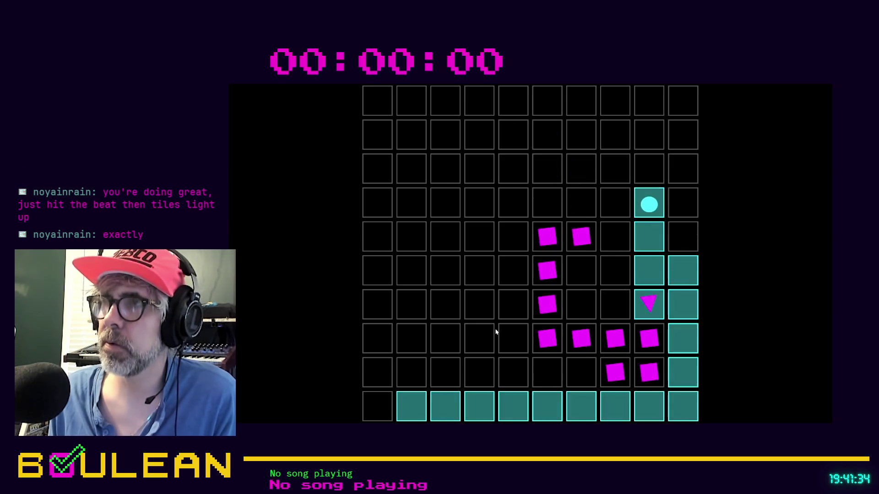
{"action": "key", "text": "Up"}
{"action": "key", "text": "Up"}
{"action": "key", "text": "Up"}
{"action": "key", "text": "Left"}
{"action": "key", "text": "Left"}
{"action": "key", "text": "Left"}
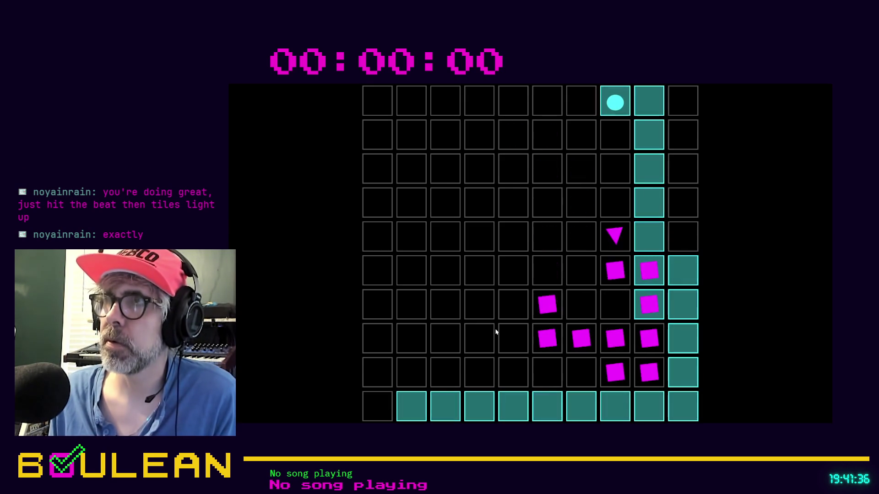
{"action": "key", "text": "Down"}
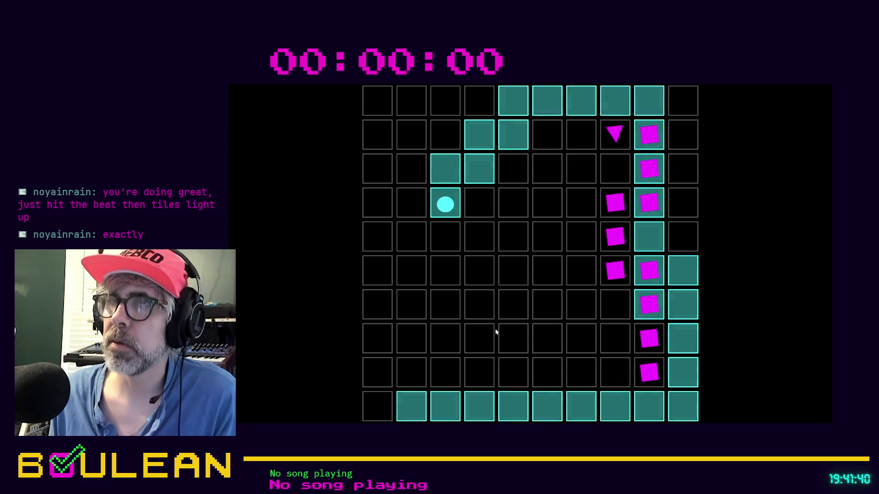
{"action": "key", "text": "Down"}
{"action": "key", "text": "Right"}
{"action": "key", "text": "Down"}
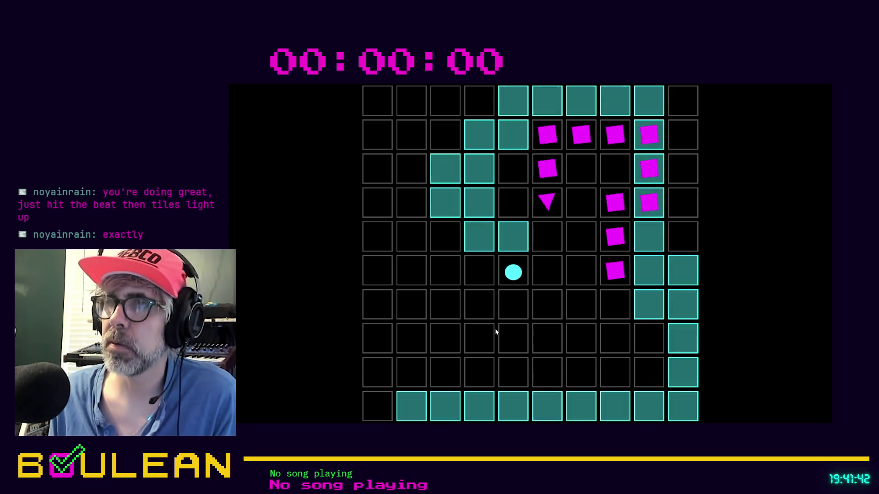
{"action": "key", "text": "Down"}
{"action": "key", "text": "Down"}
{"action": "key", "text": "Down"}
{"action": "key", "text": "Left"}
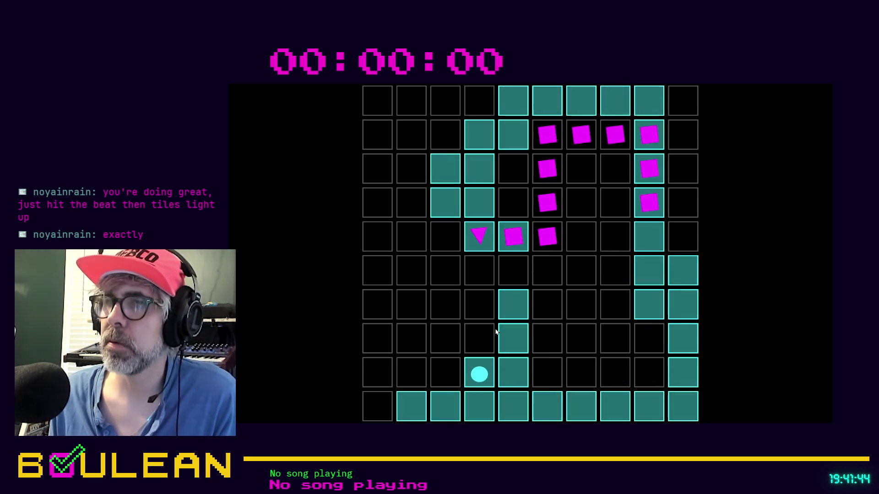
{"action": "key", "text": "Up"}
Zigzag through the middle to the bottom-left corner, then sweep the left column and top rows.
{"action": "key", "text": "Left"}
{"action": "key", "text": "Up"}
{"action": "key", "text": "Right"}
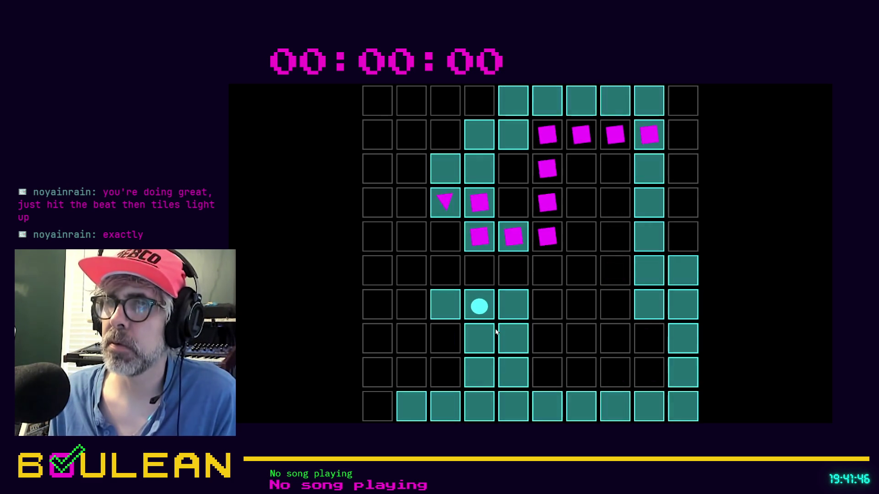
{"action": "key", "text": "Up"}
{"action": "key", "text": "Left"}
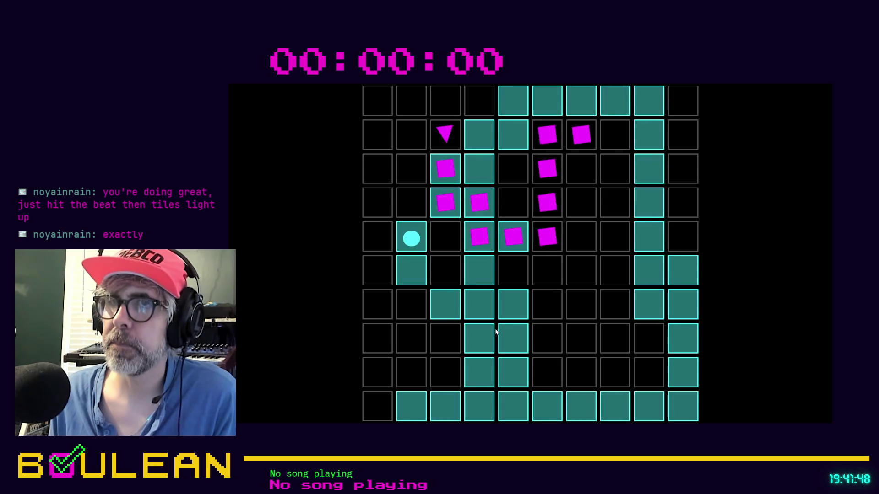
{"action": "key", "text": "Up"}
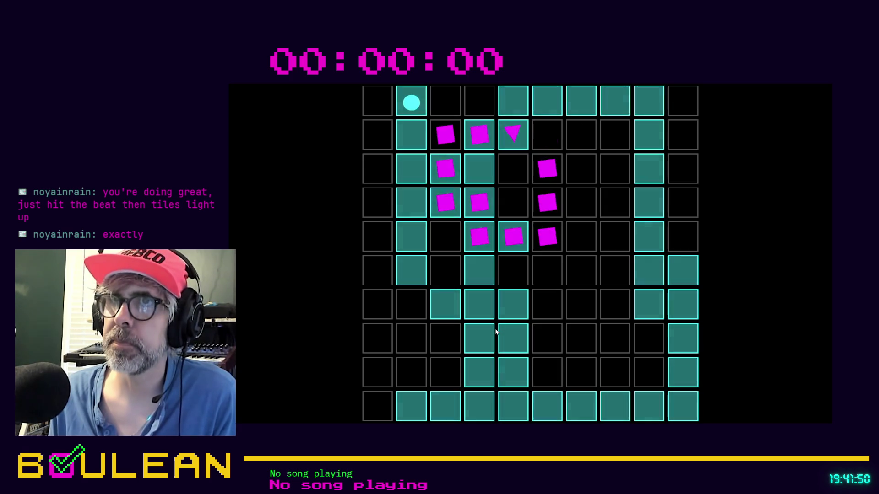
{"action": "key", "text": "Left"}
{"action": "key", "text": "Down"}
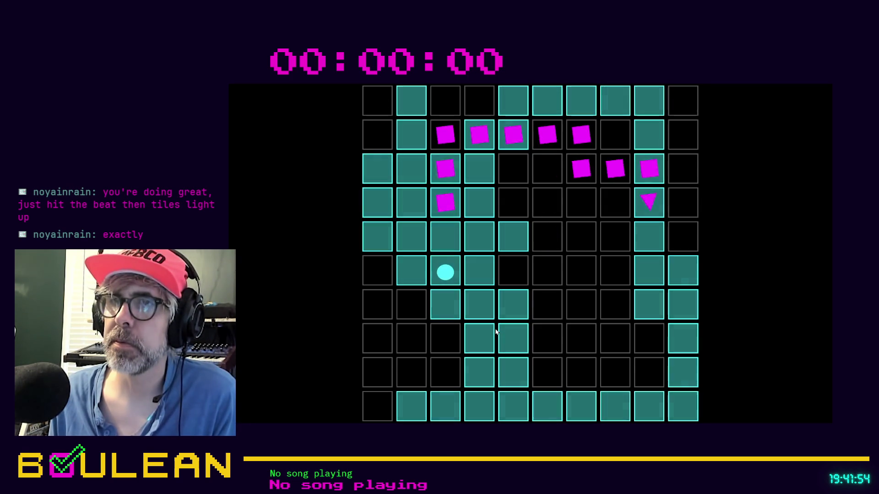
{"action": "key", "text": "Right"}
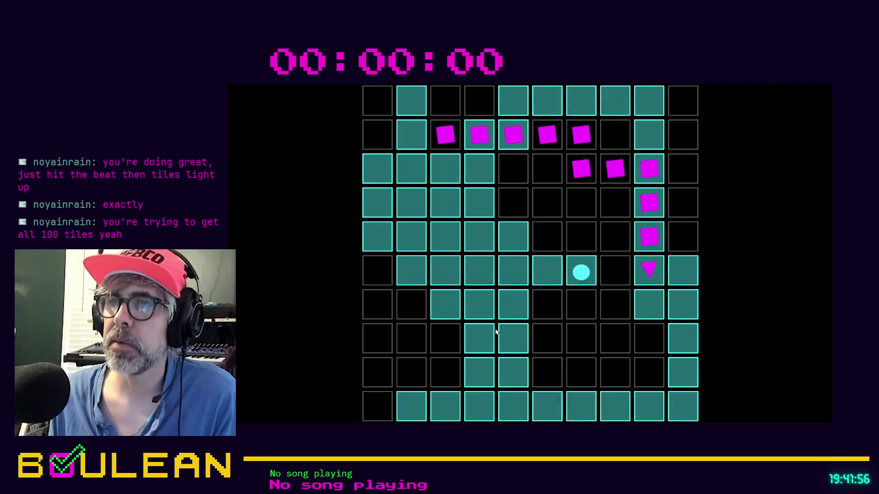
{"action": "key", "text": "Down"}
{"action": "key", "text": "Down"}
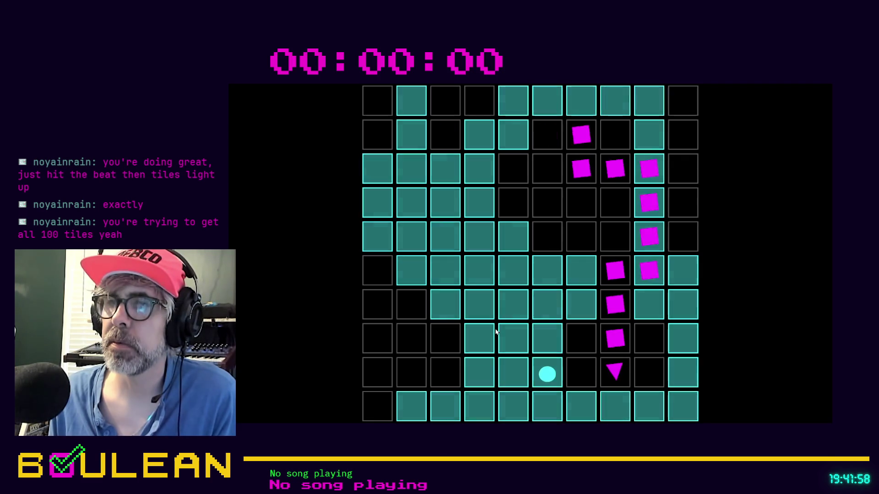
{"action": "key", "text": "Left"}
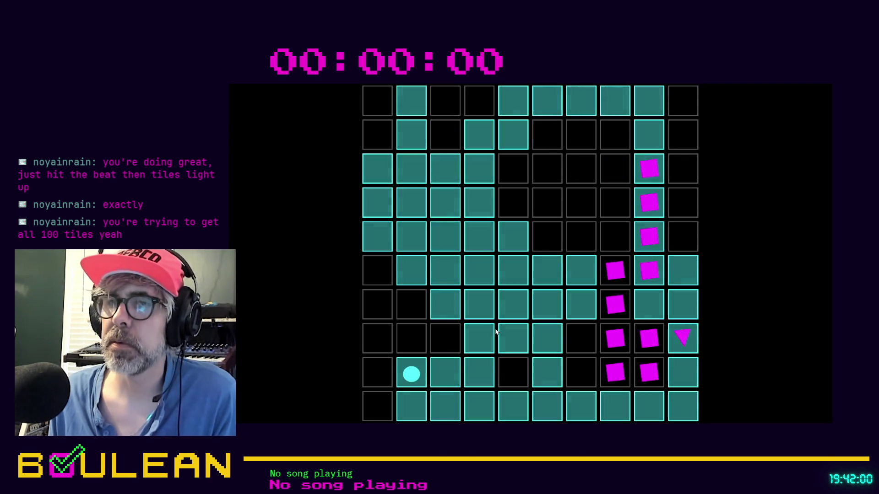
{"action": "key", "text": "Left"}
{"action": "key", "text": "Down"}
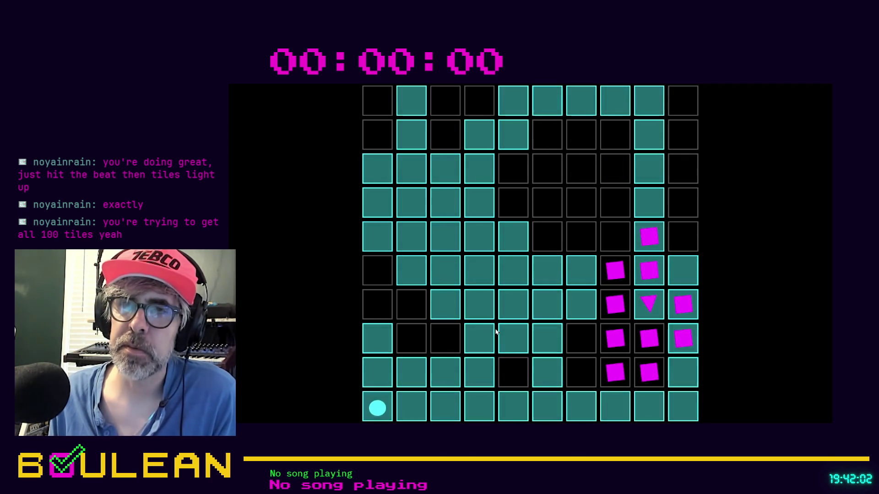
{"action": "key", "text": "Right"}
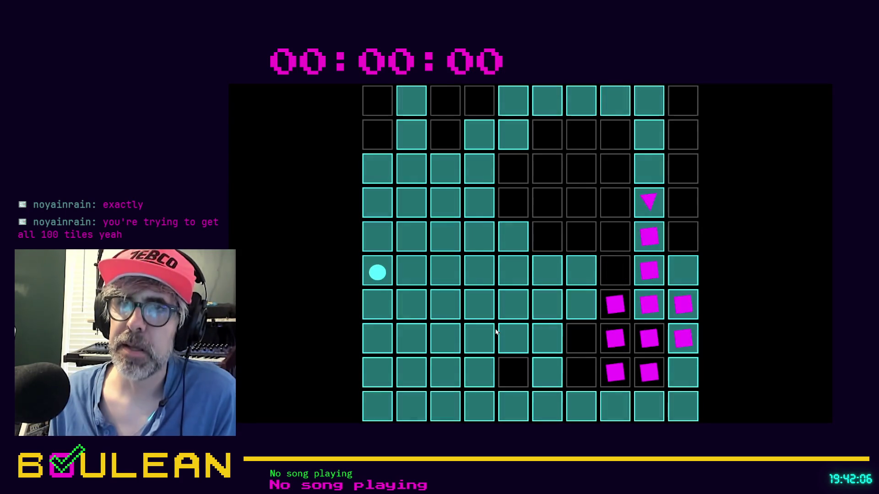
{"action": "key", "text": "Up"}
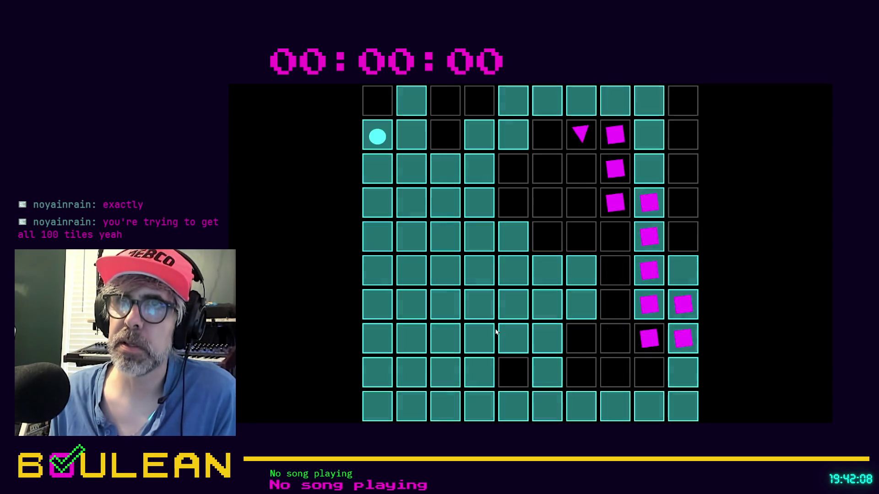
{"action": "key", "text": "Right"}
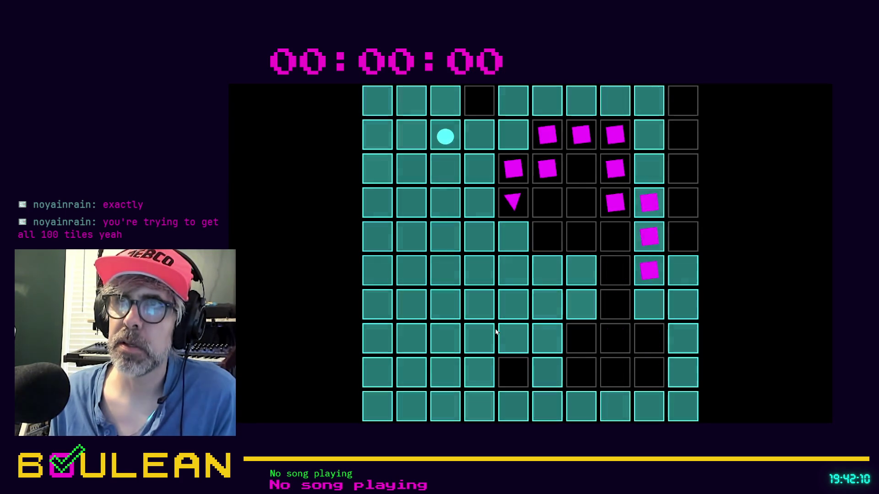
{"action": "key", "text": "Right"}
{"action": "key", "text": "Left"}
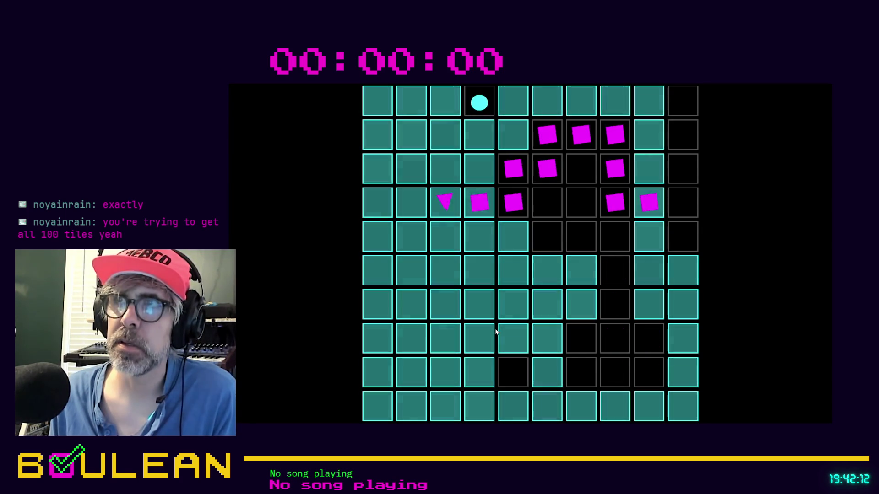
{"action": "key", "text": "Right"}
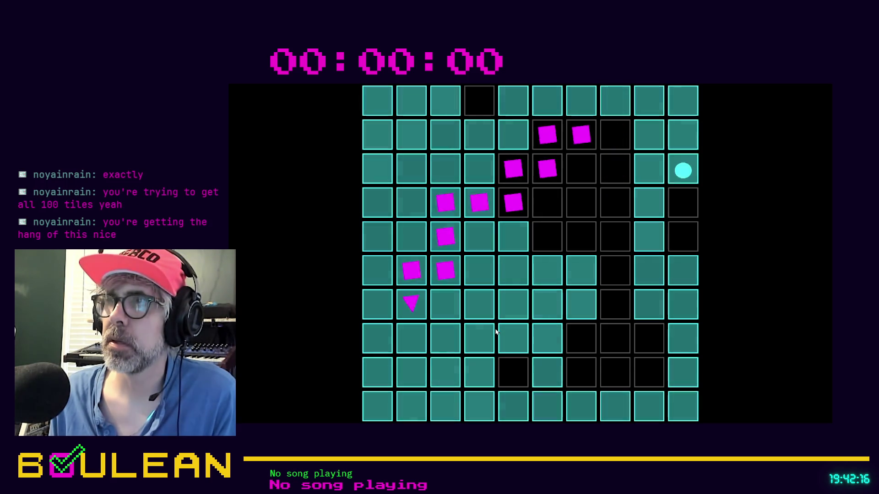
{"action": "key", "text": "Left"}
{"action": "key", "text": "Left"}
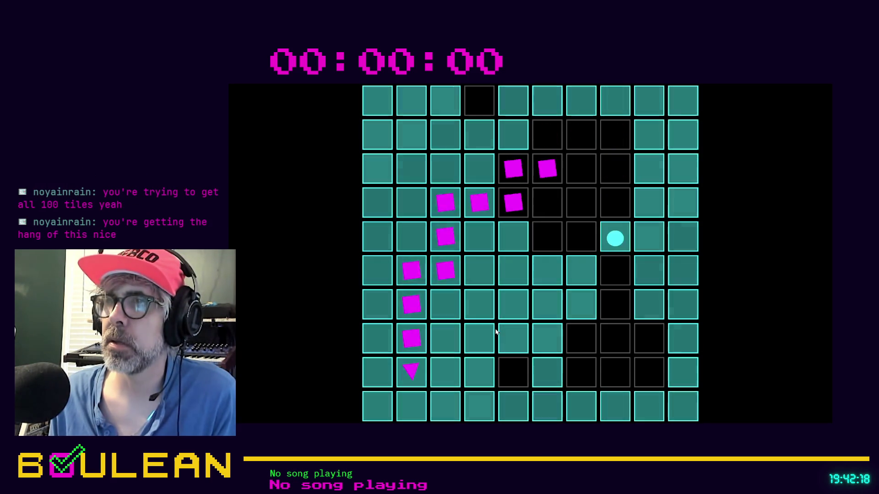
{"action": "key", "text": "Up"}
{"action": "key", "text": "Up"}
{"action": "key", "text": "Up"}
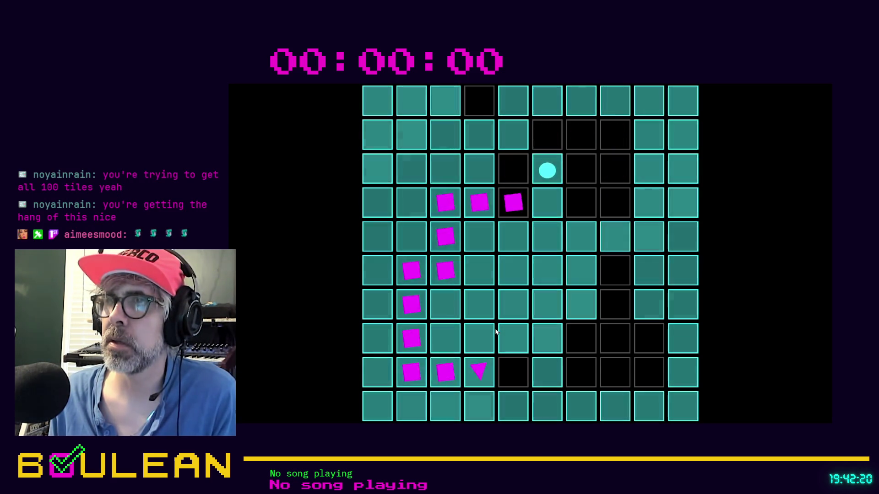
Steer the circle over the last dark tiles, down the right column and along row 9, clearing Level 1/4.
{"action": "key", "text": "Down"}
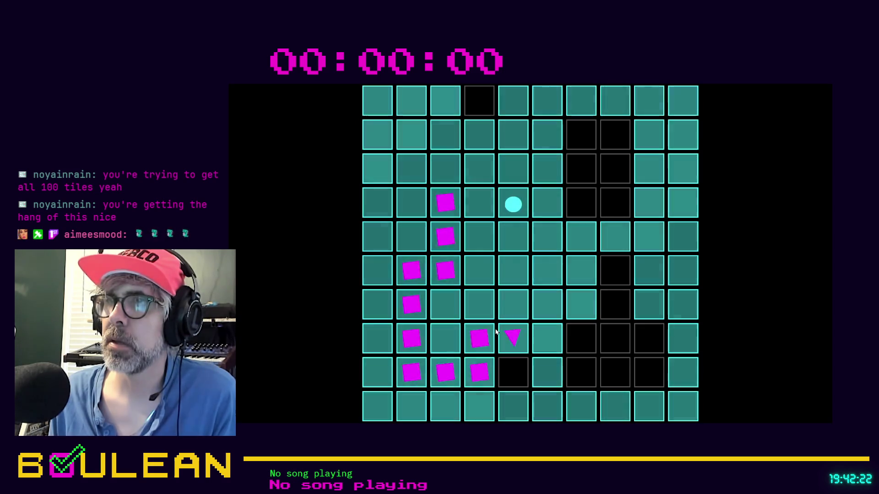
{"action": "key", "text": "Right"}
{"action": "key", "text": "Right"}
{"action": "key", "text": "Up"}
{"action": "key", "text": "Up"}
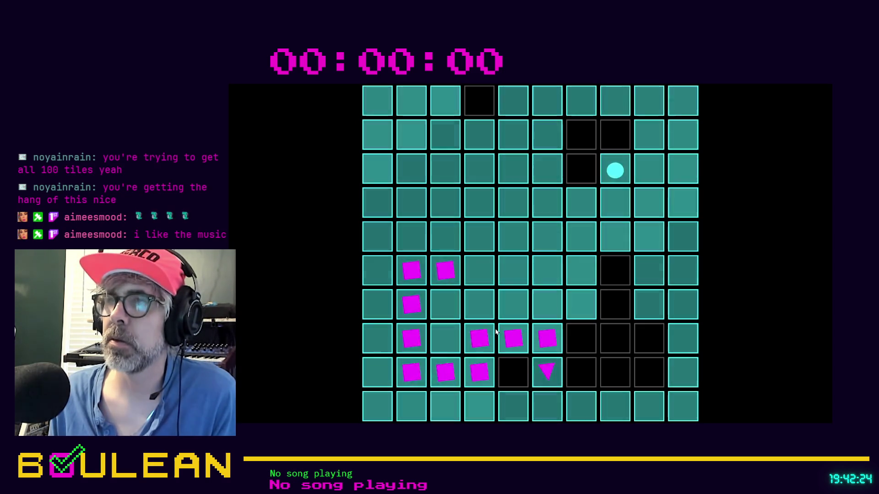
{"action": "key", "text": "Left"}
{"action": "key", "text": "Left"}
{"action": "key", "text": "Left"}
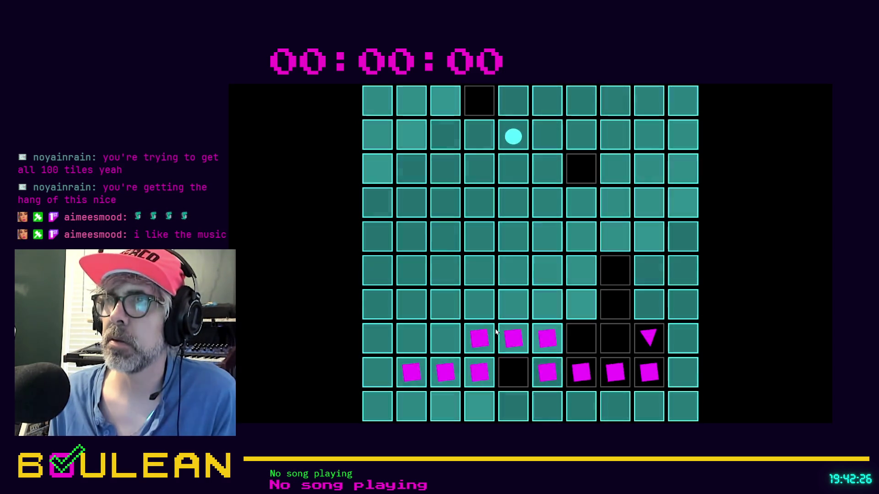
{"action": "key", "text": "Up"}
{"action": "key", "text": "Right"}
{"action": "key", "text": "Right"}
{"action": "key", "text": "Right"}
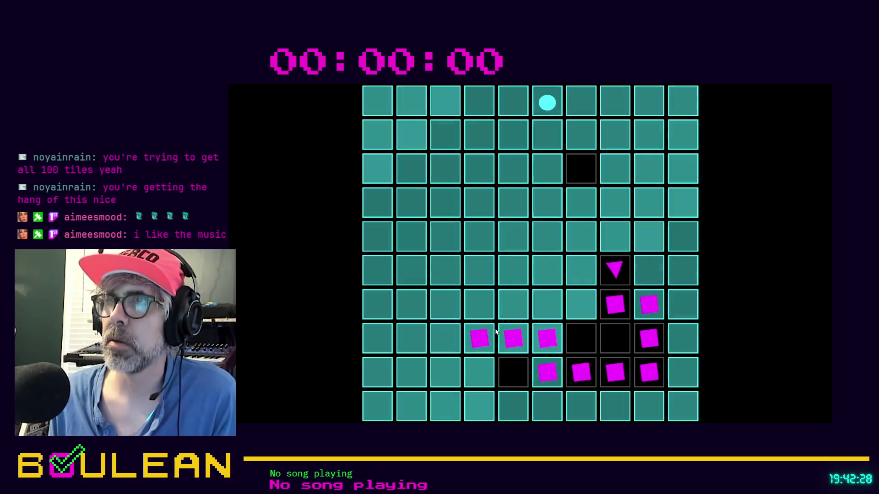
{"action": "key", "text": "Down"}
{"action": "key", "text": "Down"}
{"action": "key", "text": "Right"}
{"action": "key", "text": "Right"}
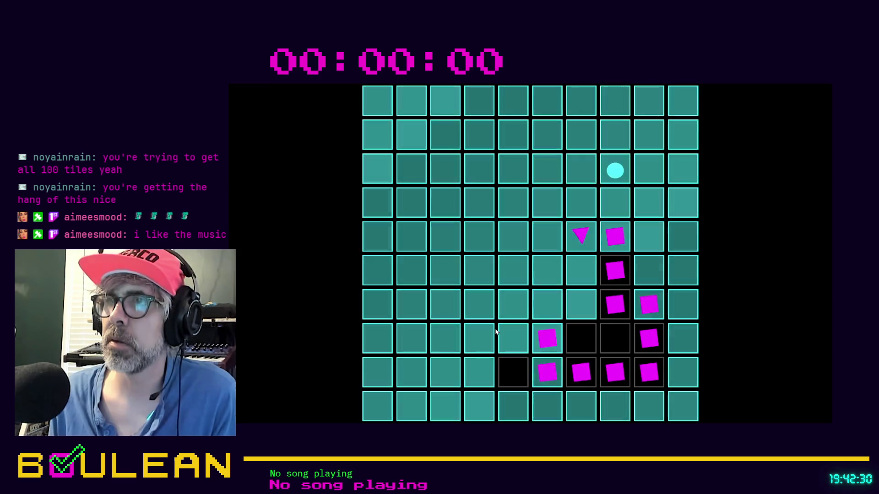
{"action": "key", "text": "Right"}
{"action": "key", "text": "Down"}
{"action": "key", "text": "Down"}
{"action": "key", "text": "Down"}
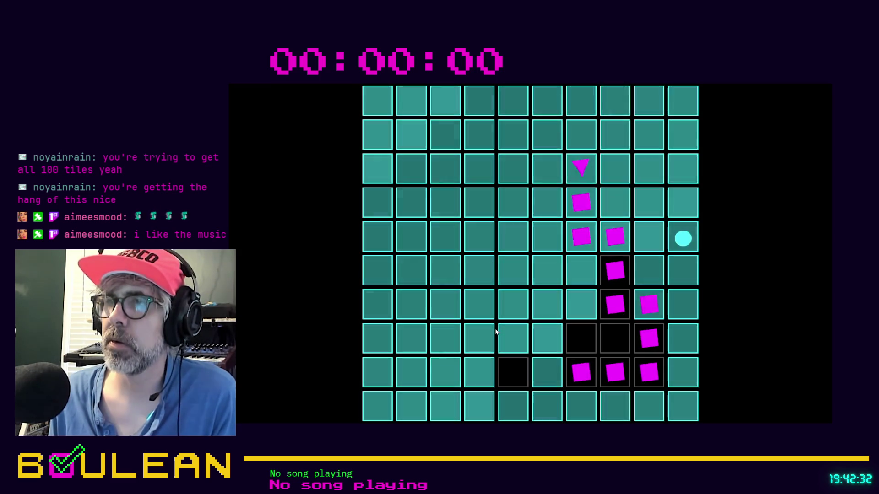
{"action": "key", "text": "Down"}
{"action": "key", "text": "Down"}
{"action": "key", "text": "Down"}
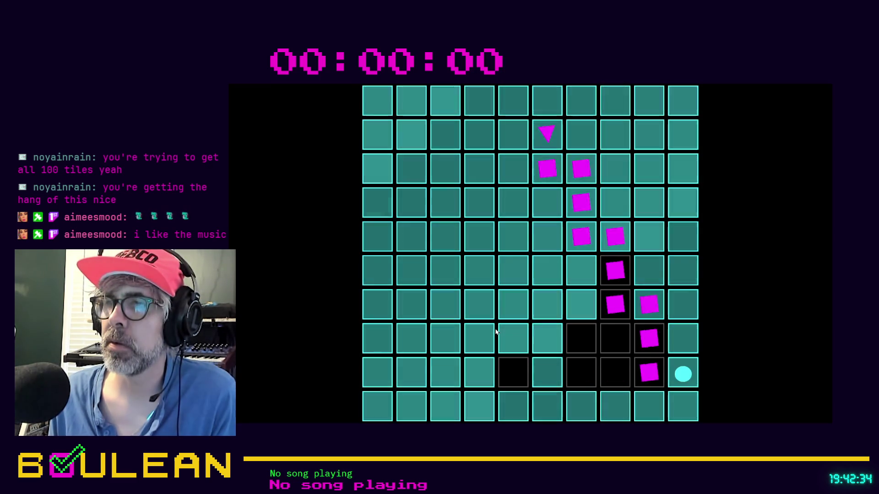
{"action": "key", "text": "Left"}
{"action": "key", "text": "Left"}
{"action": "key", "text": "Left"}
{"action": "key", "text": "Up"}
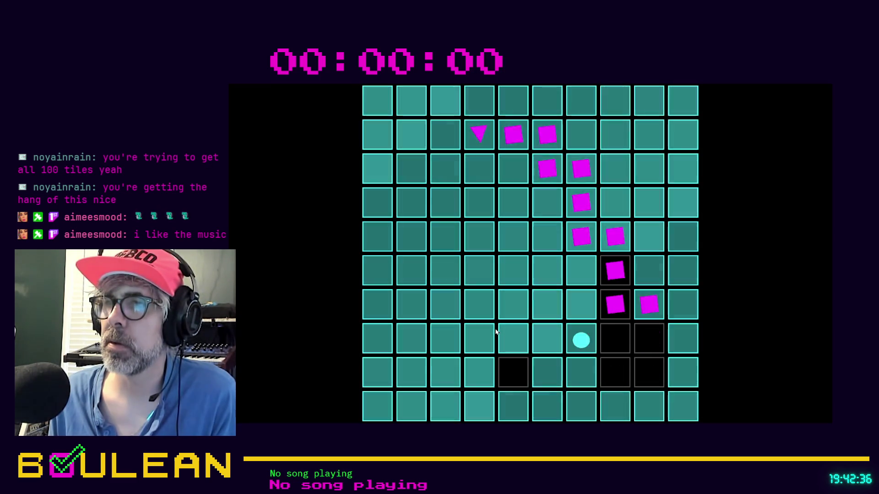
{"action": "key", "text": "Right"}
{"action": "key", "text": "Right"}
{"action": "key", "text": "Up"}
{"action": "key", "text": "Right"}
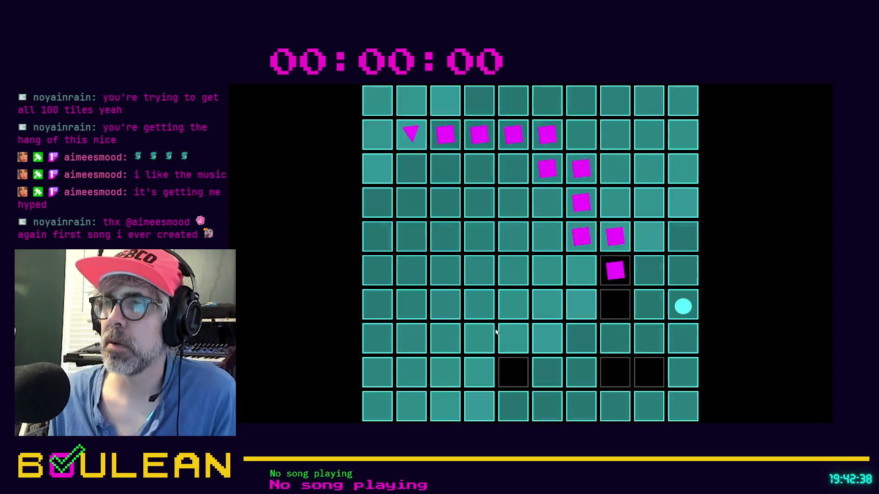
{"action": "key", "text": "Down"}
{"action": "key", "text": "Down"}
{"action": "key", "text": "Left"}
{"action": "key", "text": "Left"}
{"action": "key", "text": "Left"}
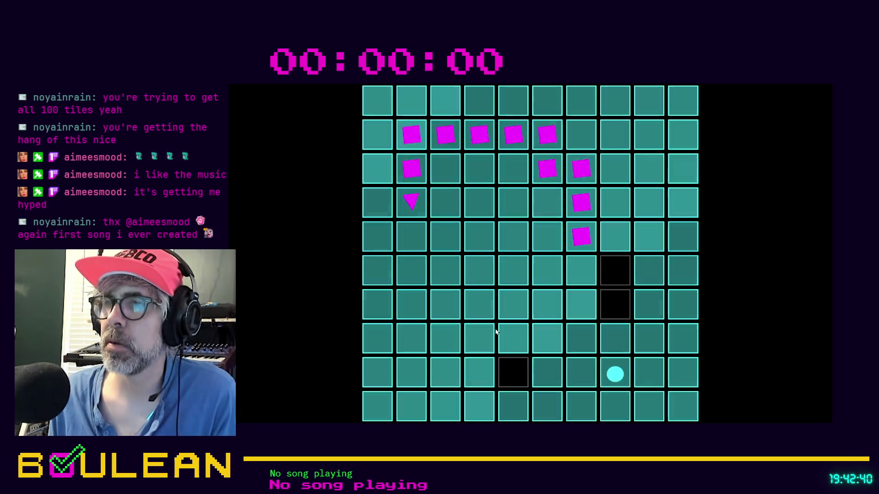
{"action": "key", "text": "Left"}
{"action": "key", "text": "Left"}
{"action": "key", "text": "Up"}
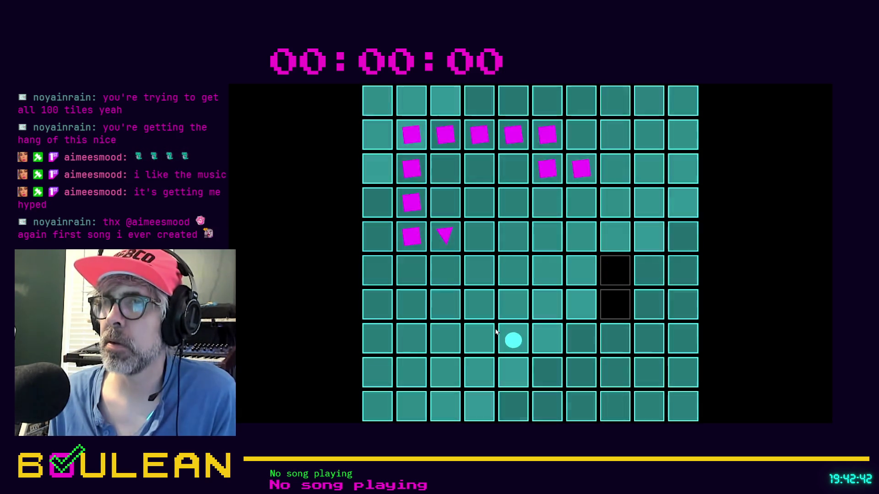
{"action": "key", "text": "Right"}
{"action": "key", "text": "Right"}
{"action": "key", "text": "Right"}
{"action": "key", "text": "Up"}
{"action": "key", "text": "Up"}
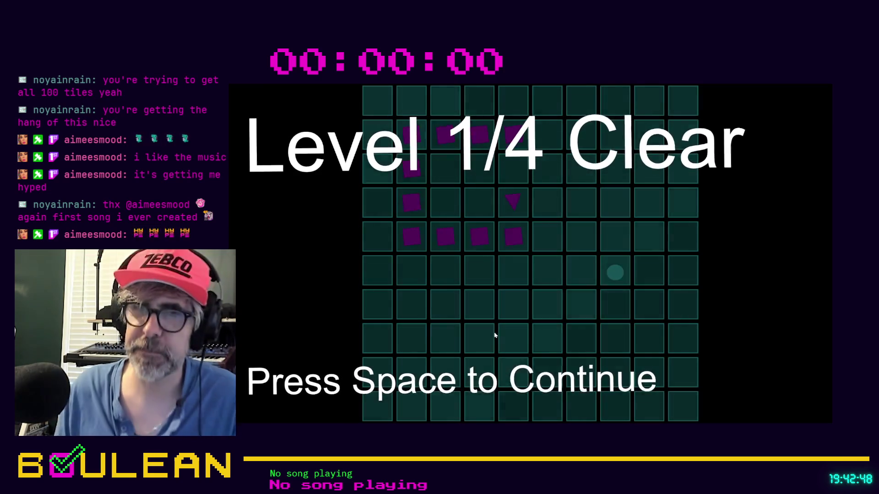
Continue to Level 2/4, then leave fullscreen with F11 to show the browser.
{"action": "key", "text": "space"}
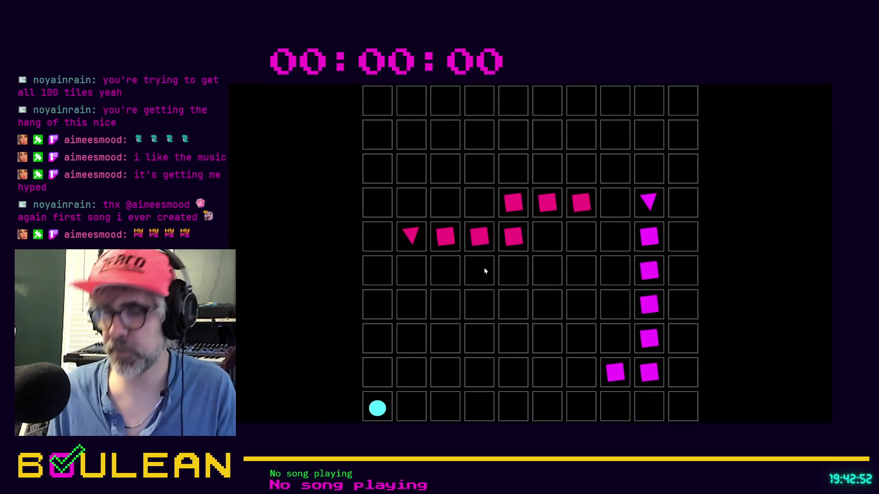
{"action": "key", "text": "F11"}
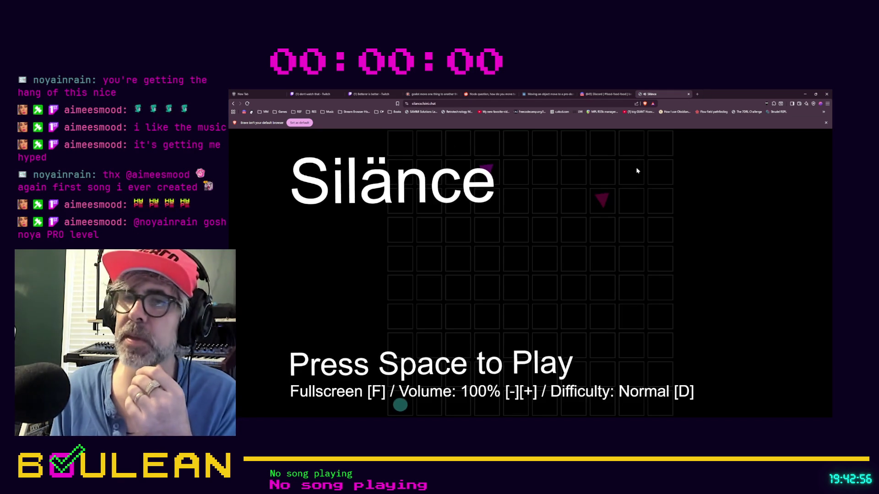
Close the Silänce browser tab to get back to the Godot editor.
{"action": "left_click", "coordinate": [687, 94]}
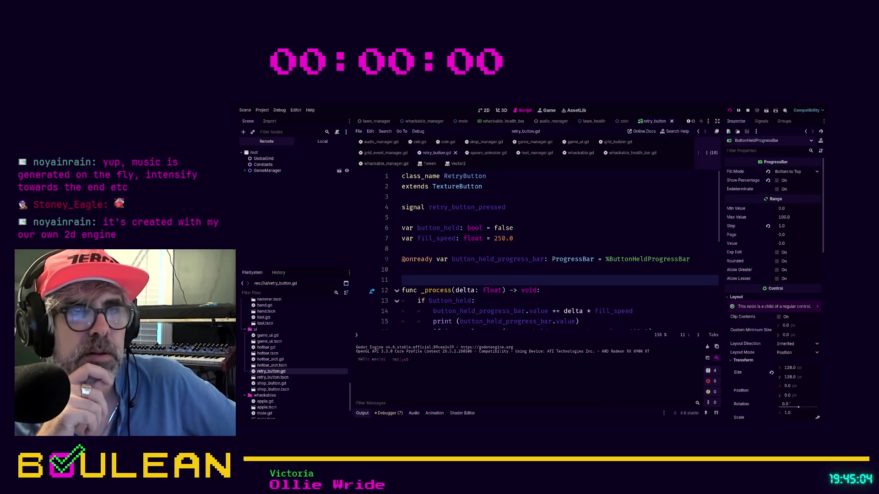
Run the whack-a-mole project from the Godot editor with F5.
{"action": "key", "text": "F5"}
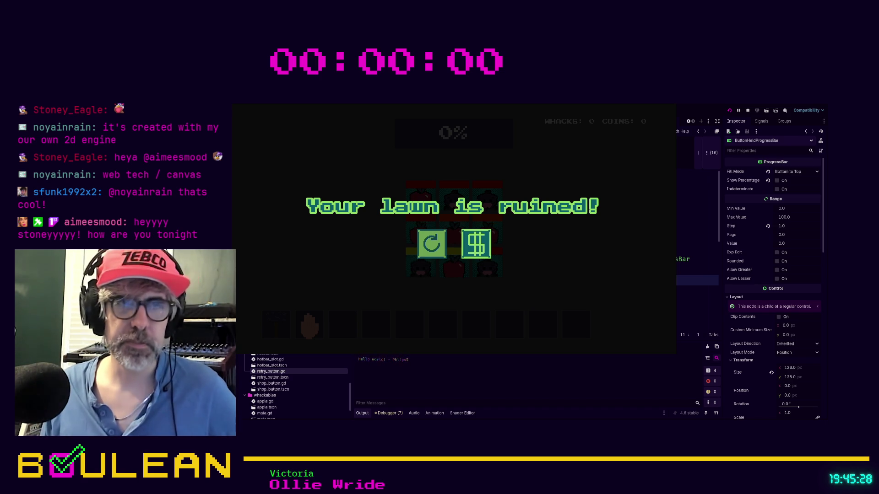
Hold retry until its bar fills to restart, then whack moles and apples on the lawn.
{"action": "left_click", "coordinate": [432, 247]}
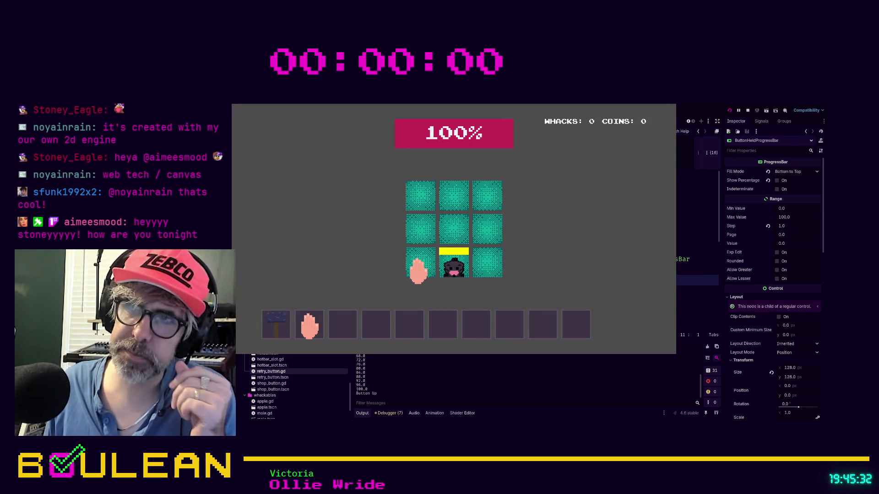
{"action": "left_click", "coordinate": [449, 264]}
{"action": "left_click", "coordinate": [421, 264]}
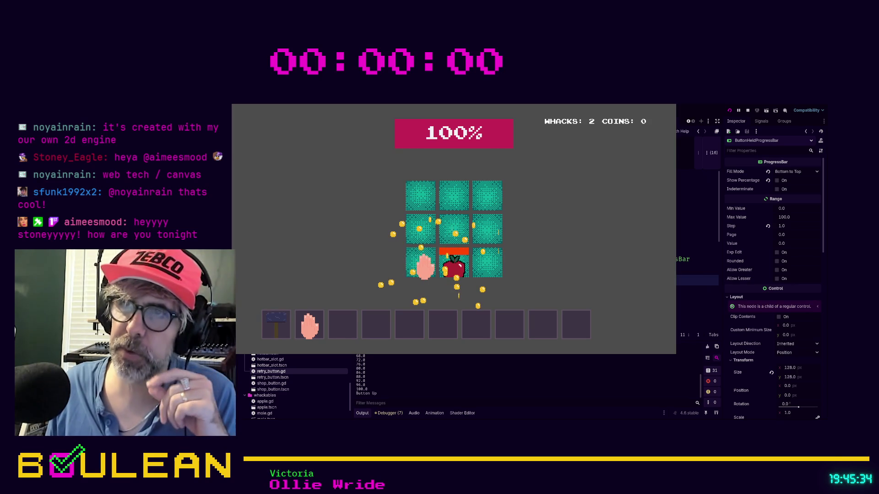
{"action": "left_click", "coordinate": [444, 265]}
{"action": "left_click", "coordinate": [432, 268]}
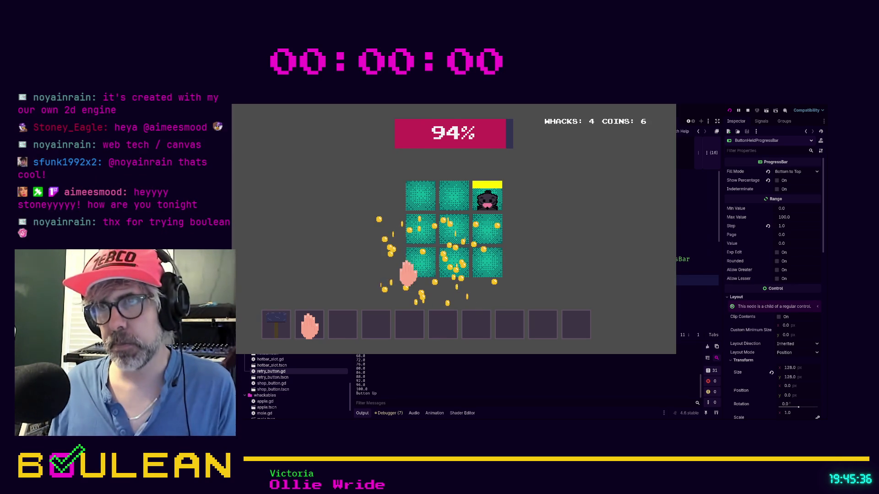
{"action": "left_click", "coordinate": [414, 266]}
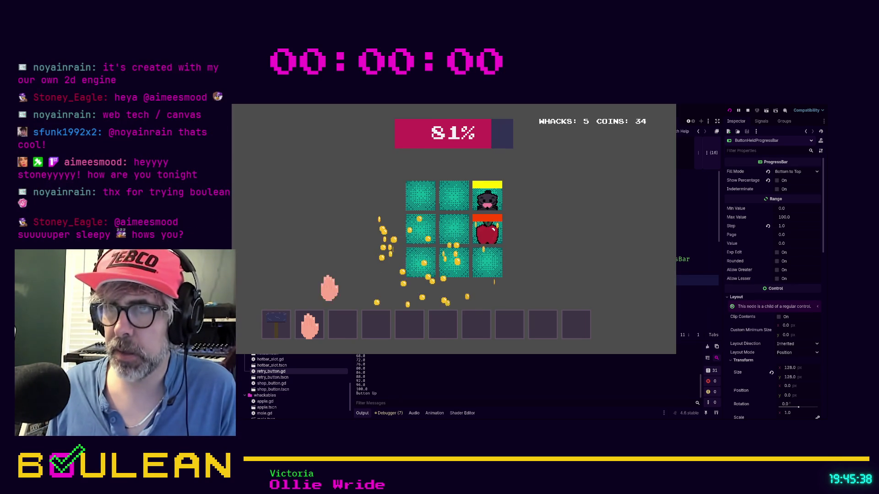
{"action": "left_click", "coordinate": [486, 199]}
{"action": "left_click", "coordinate": [486, 197]}
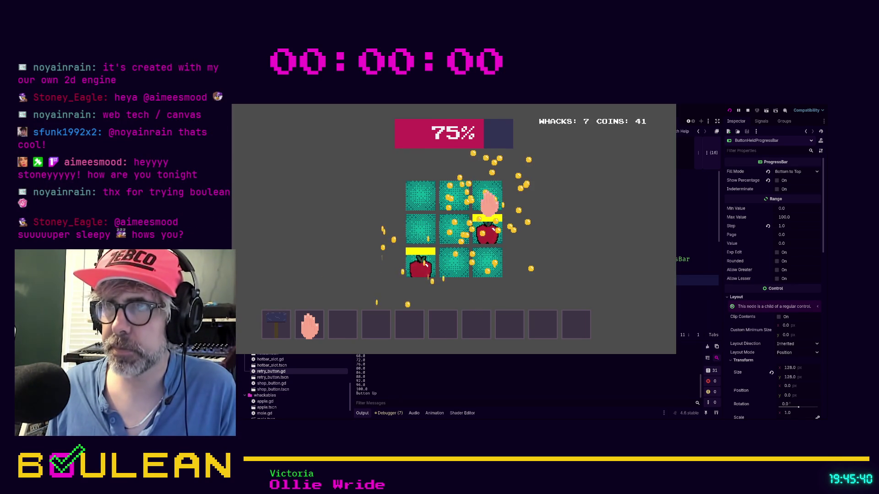
{"action": "left_click", "coordinate": [491, 231]}
Keep whacking moles and apples in the bottom row and right column.
{"action": "left_click", "coordinate": [486, 271]}
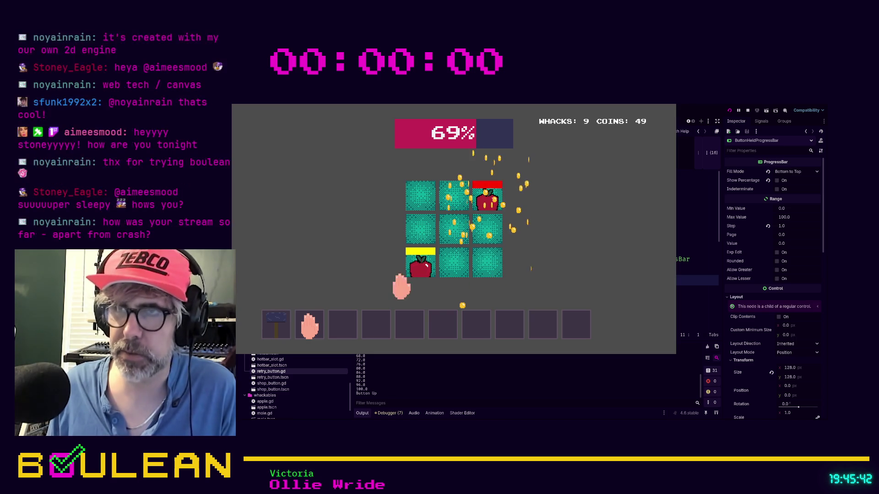
{"action": "left_click", "coordinate": [416, 263]}
{"action": "left_click", "coordinate": [487, 197]}
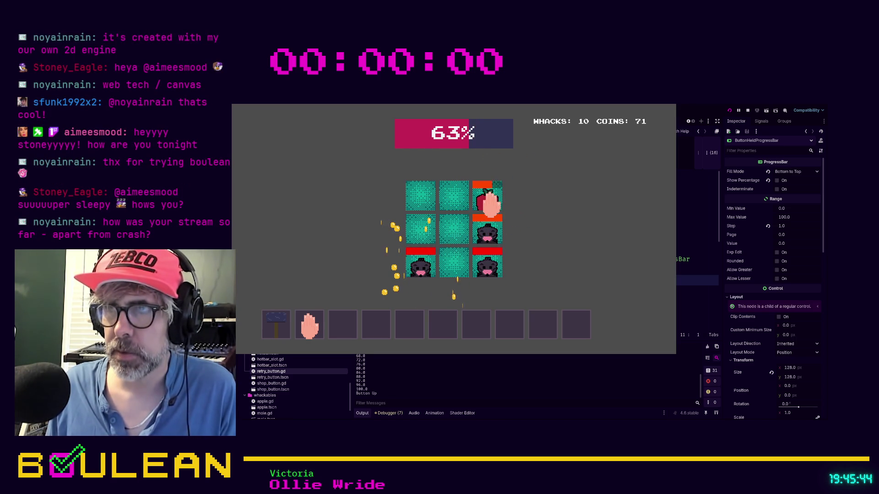
{"action": "left_click", "coordinate": [492, 256]}
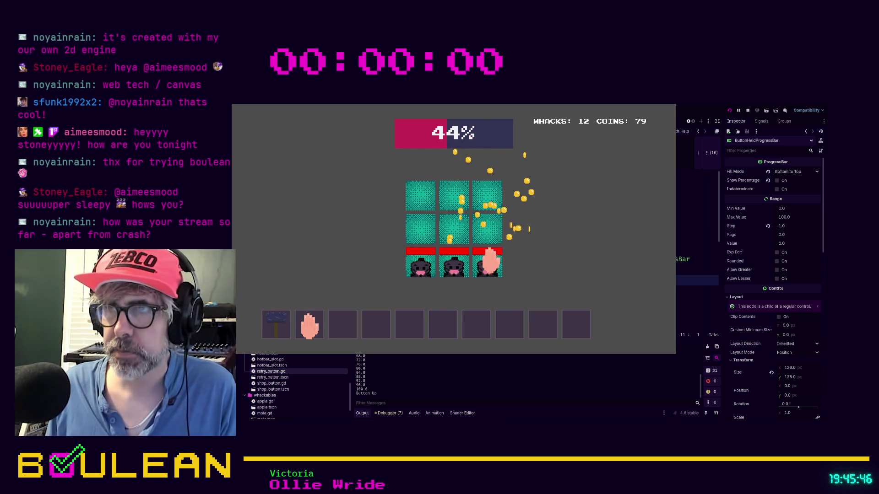
{"action": "left_click", "coordinate": [488, 264]}
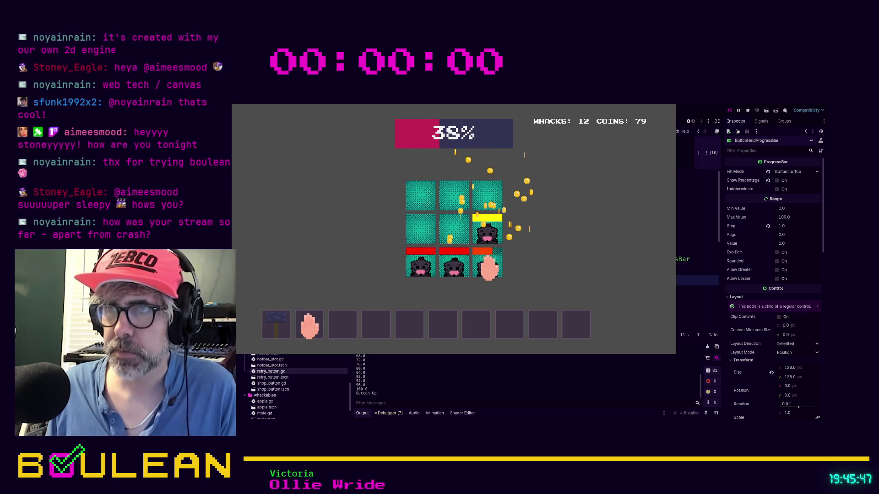
{"action": "left_click", "coordinate": [450, 263]}
{"action": "left_click", "coordinate": [453, 265]}
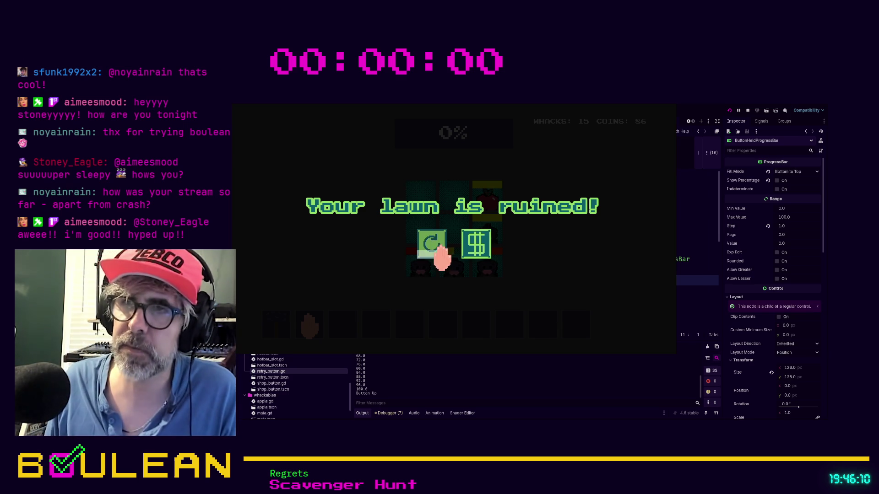
Restart after the ruined lawn, whack the bottom-left cell twice, then hold retry partway and release.
{"action": "left_click", "coordinate": [437, 249]}
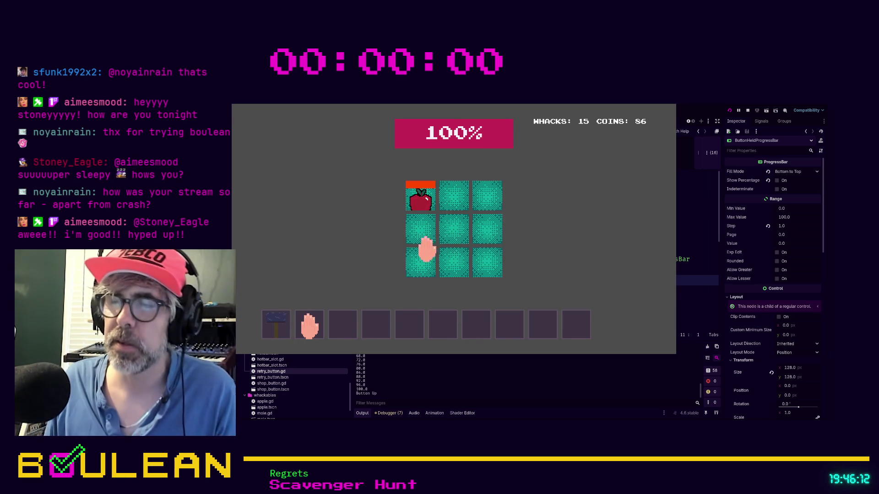
{"action": "left_click", "coordinate": [416, 260]}
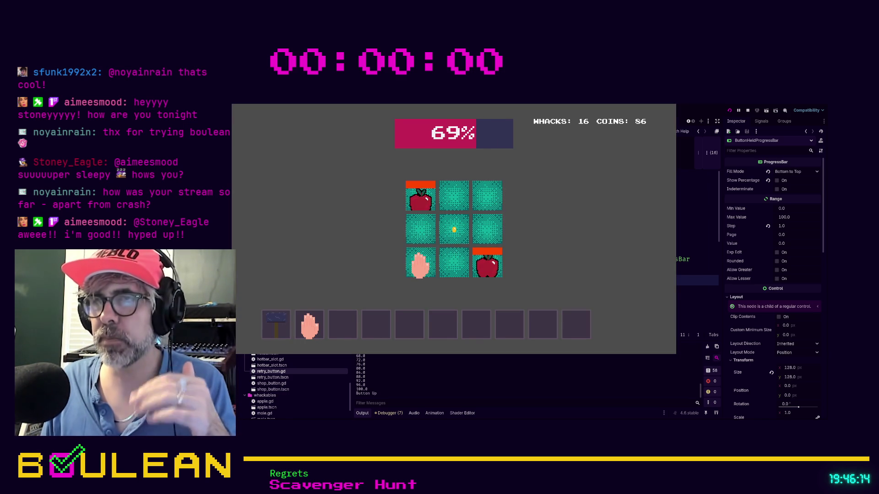
{"action": "left_click", "coordinate": [418, 261]}
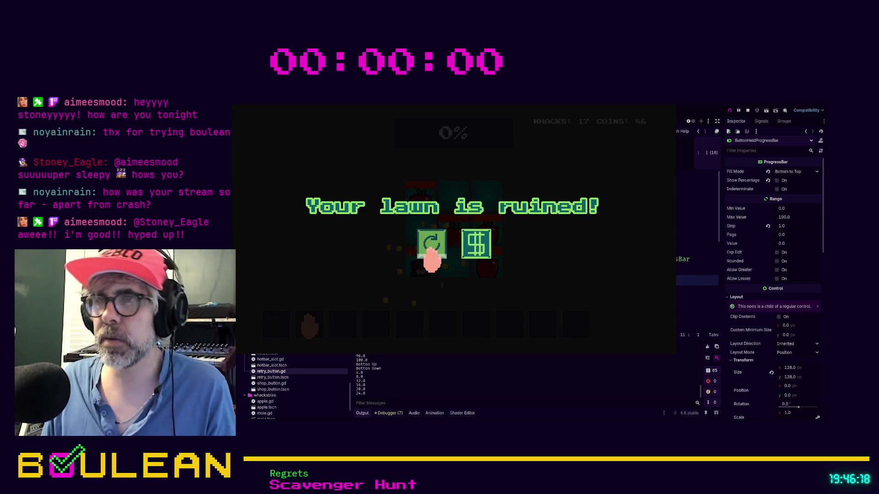
{"action": "left_click", "coordinate": [432, 249]}
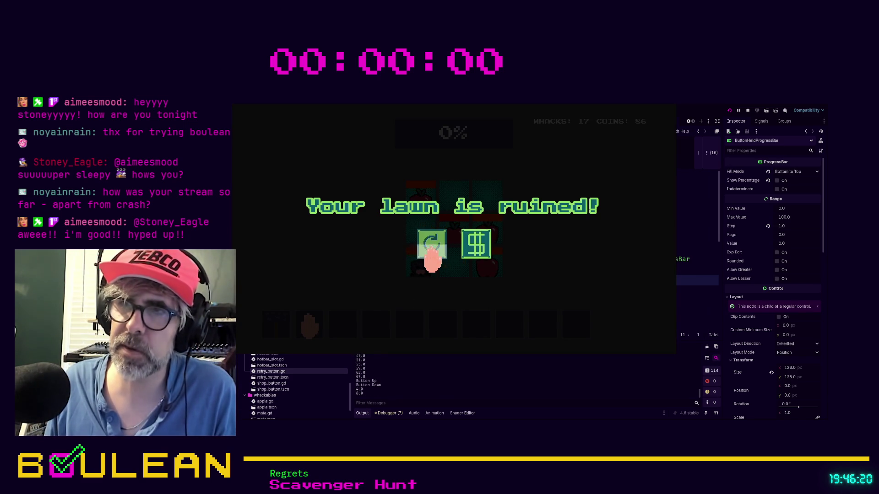
{"action": "left_click_drag", "start_coordinate": [431, 249], "coordinate": [434, 255]}
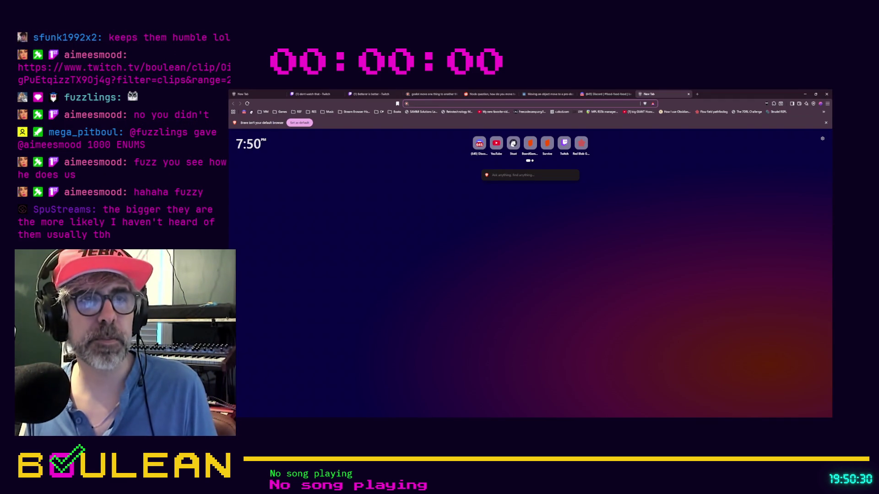
Load Twitch's Software and Game Development category page in Brave from the pasted URL.
{"action": "key", "text": "alt+Tab"}
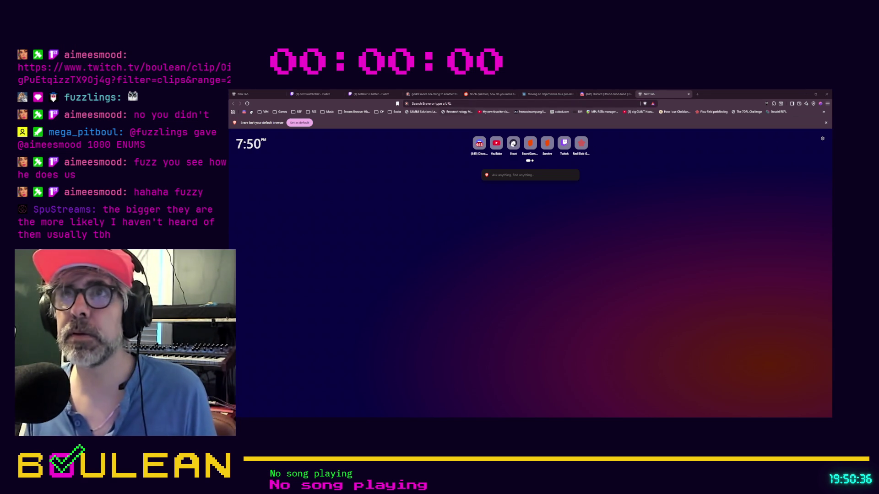
{"action": "left_click", "coordinate": [450, 104]}
{"action": "key", "text": "ctrl+v"}
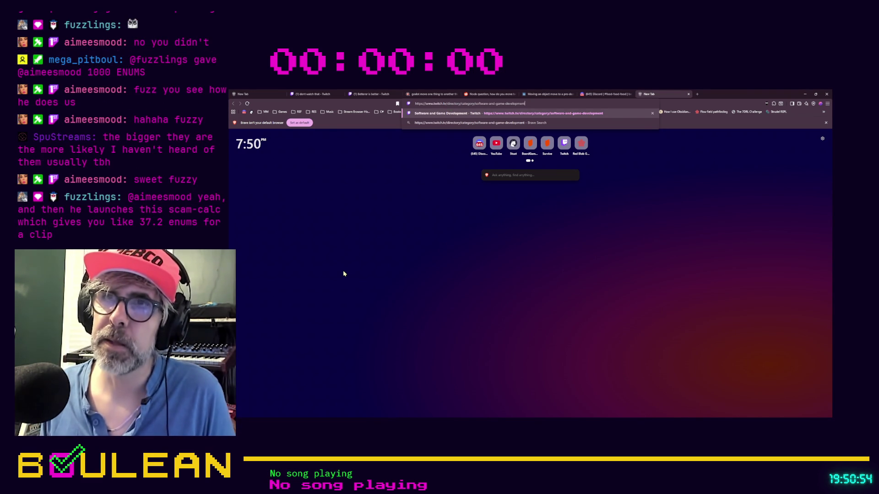
{"action": "key", "text": "Return"}
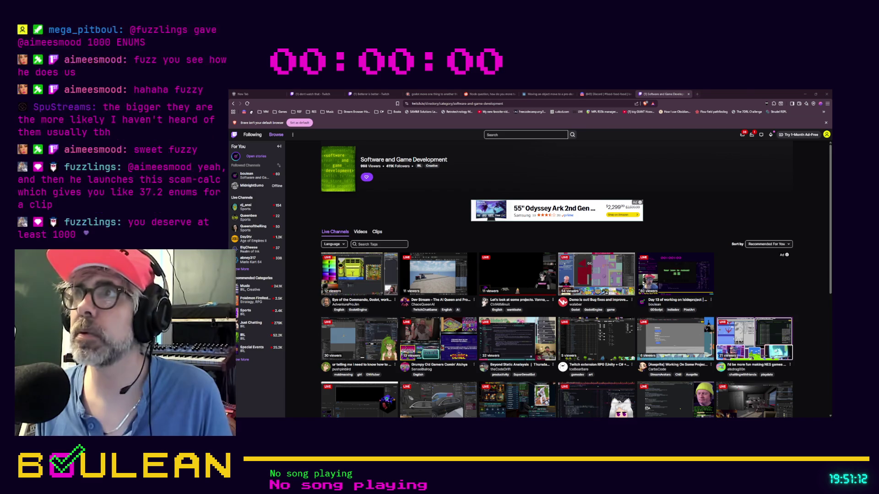
Load the HOT SUNNIES Twitch clip in a new tab and unmute it to watch.
{"action": "left_click", "coordinate": [696, 94]}
{"action": "key", "text": "ctrl+v"}
{"action": "key", "text": "Return"}
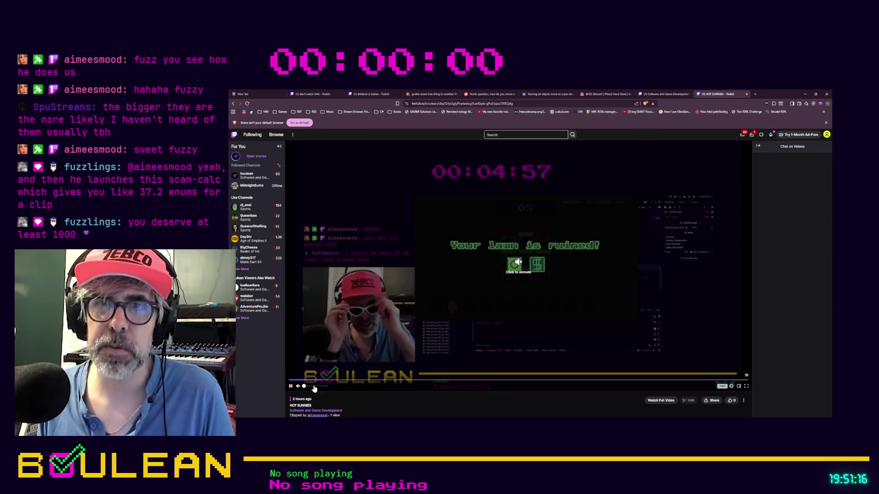
{"action": "left_click", "coordinate": [313, 388]}
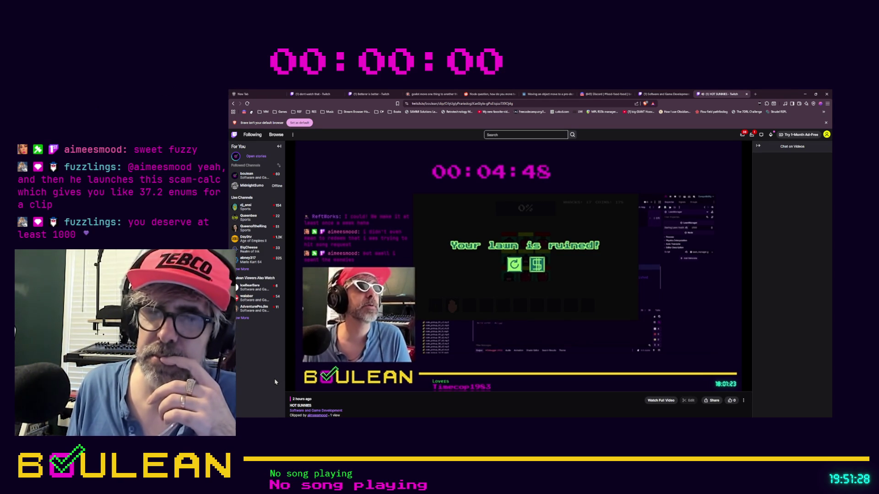
{"action": "mouse_move", "coordinate": [295, 367]}
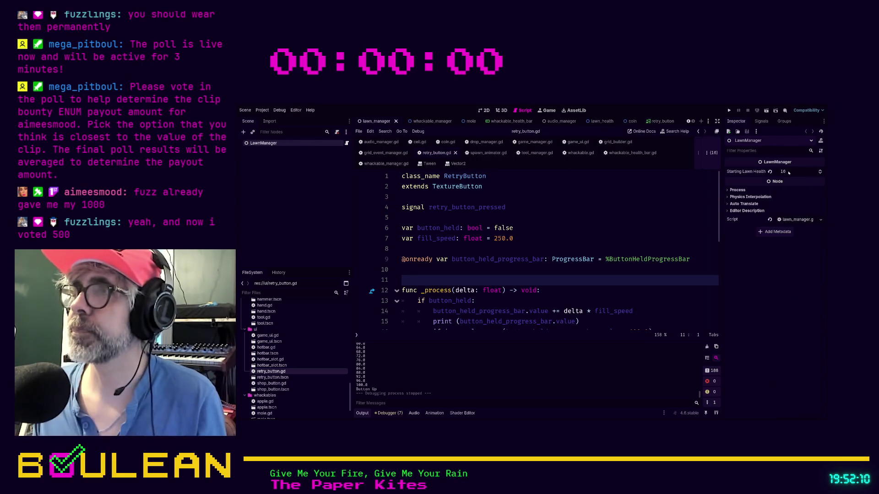
Set LawnManager's Starting Lawn Health to 1250, save the scene, and run the game with F5.
{"action": "left_click", "coordinate": [788, 172]}
{"action": "type", "text": "125"}
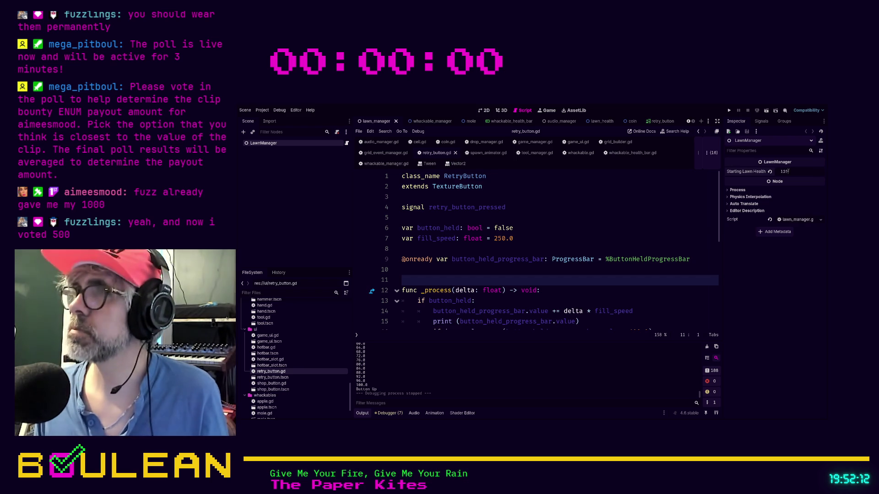
{"action": "key", "text": "Return"}
{"action": "left_click", "coordinate": [578, 259]}
{"action": "key", "text": "ctrl+s"}
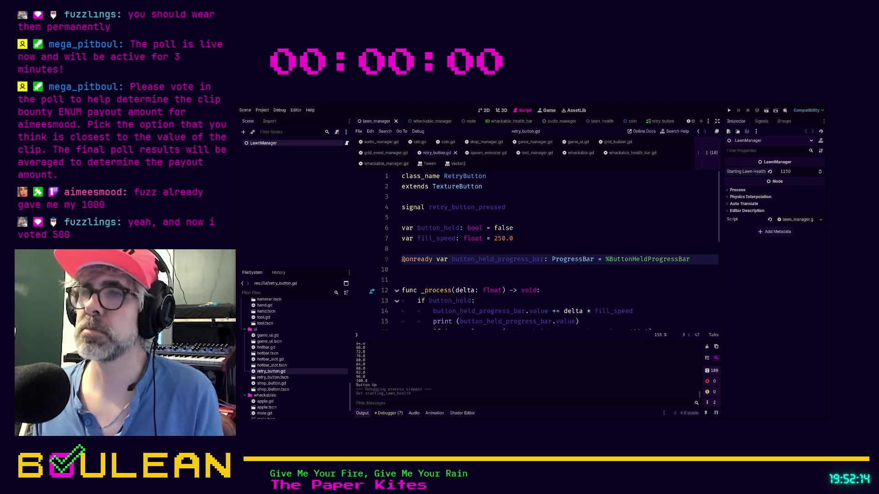
{"action": "key", "text": "F5"}
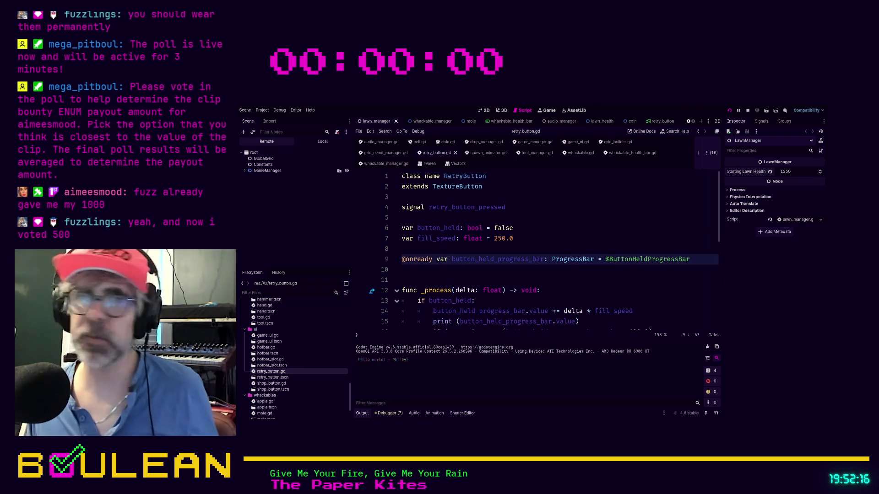
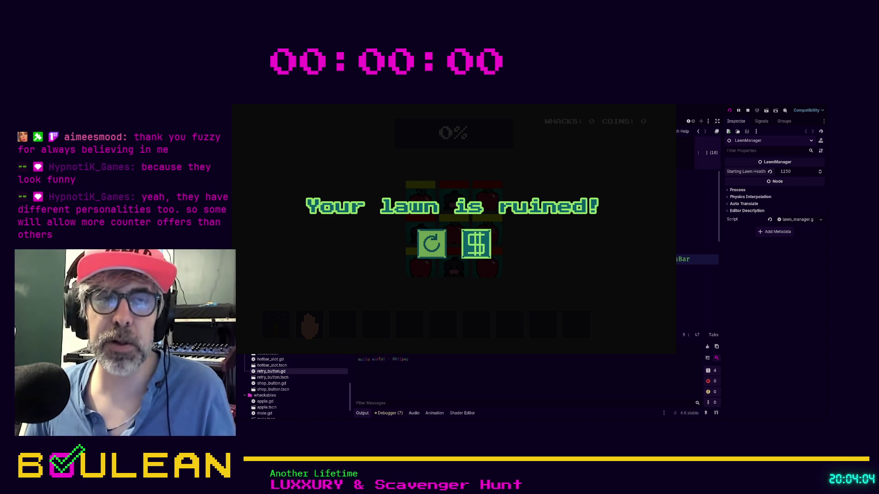
Retry from the game-over screen, play briefly, then stop the running game with F8.
{"action": "left_click", "coordinate": [432, 247]}
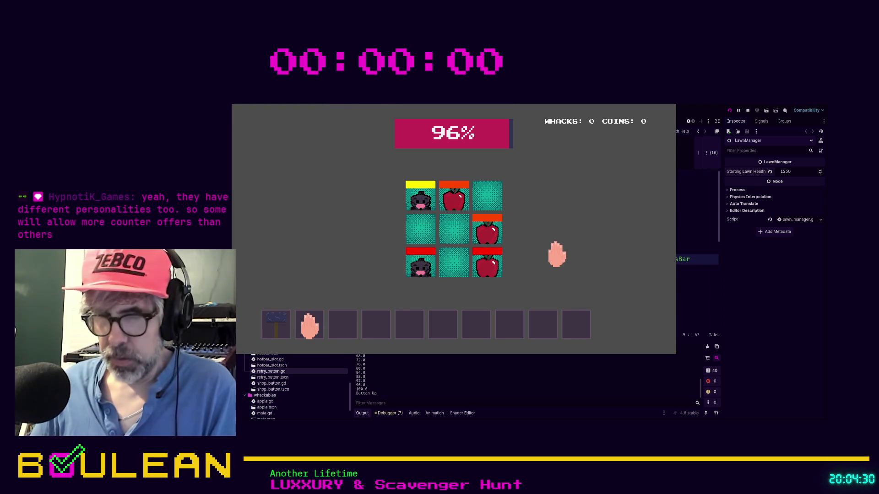
{"action": "key", "text": "F8"}
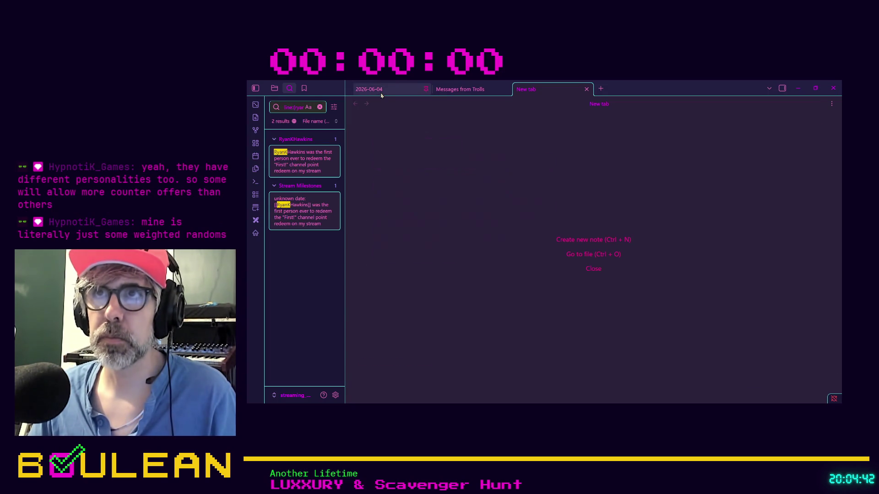
Switch to the 2026-06-04 daily note and place the caret on the General Notes line.
{"action": "left_click", "coordinate": [381, 95]}
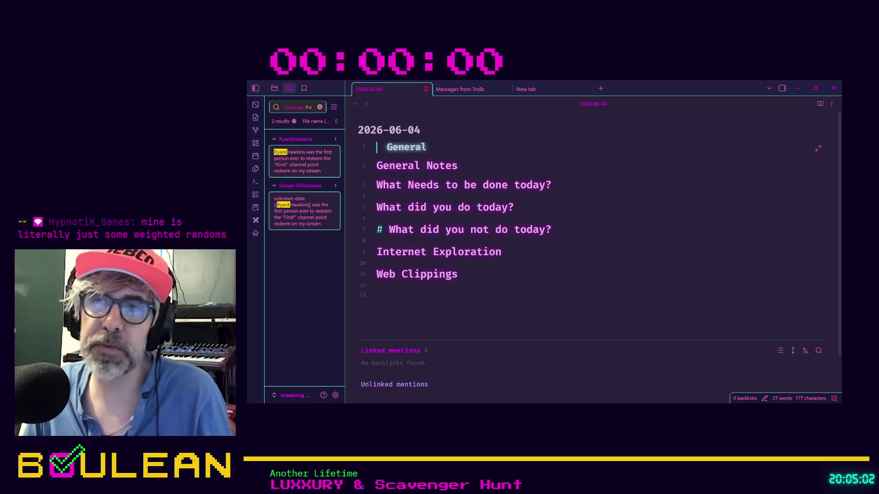
{"action": "left_click", "coordinate": [509, 273]}
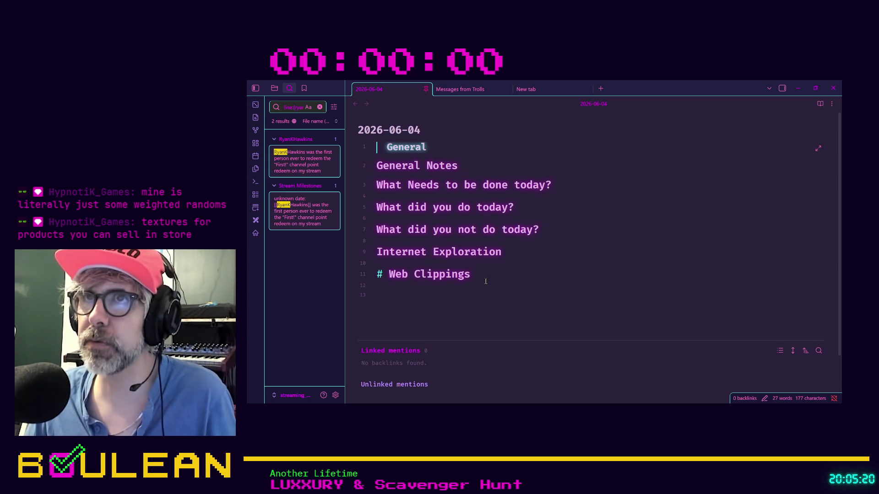
{"action": "left_click", "coordinate": [484, 158]}
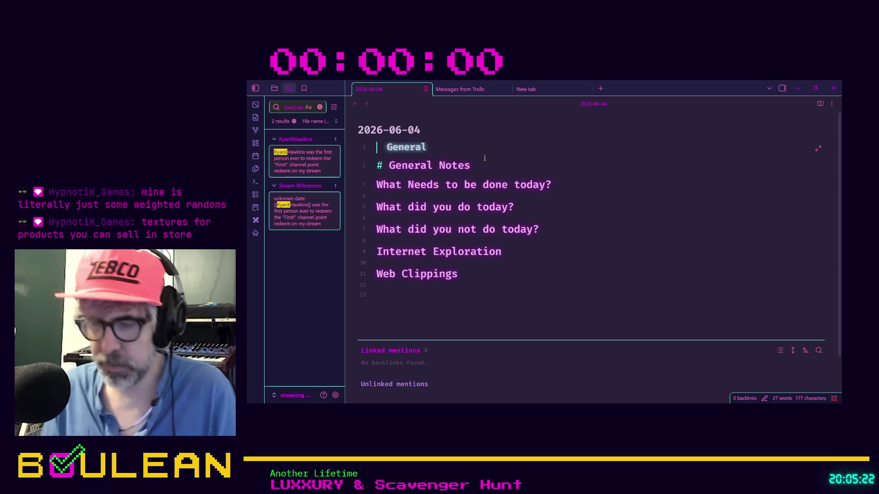
Open the Whack Everything! note in a new tab from the quick switcher.
{"action": "key", "text": "ctrl+o"}
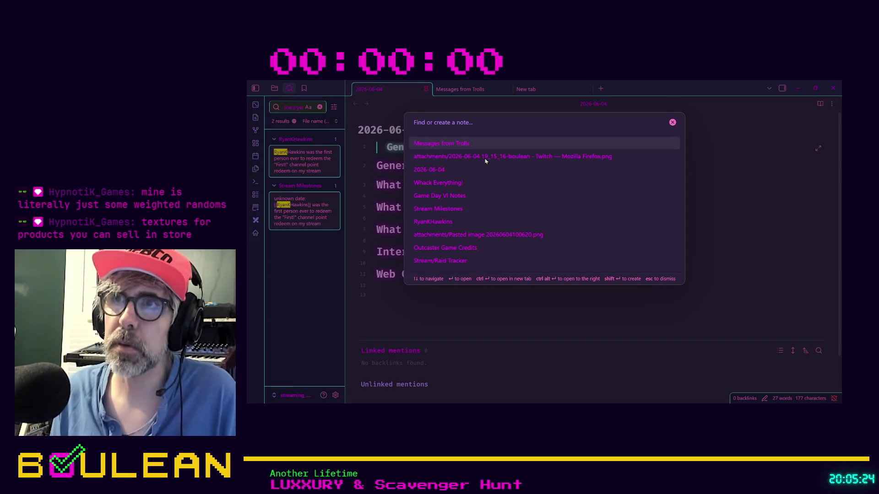
{"action": "key", "text": "Down"}
{"action": "key", "text": "Down"}
{"action": "key", "text": "Down"}
{"action": "key", "text": "Return"}
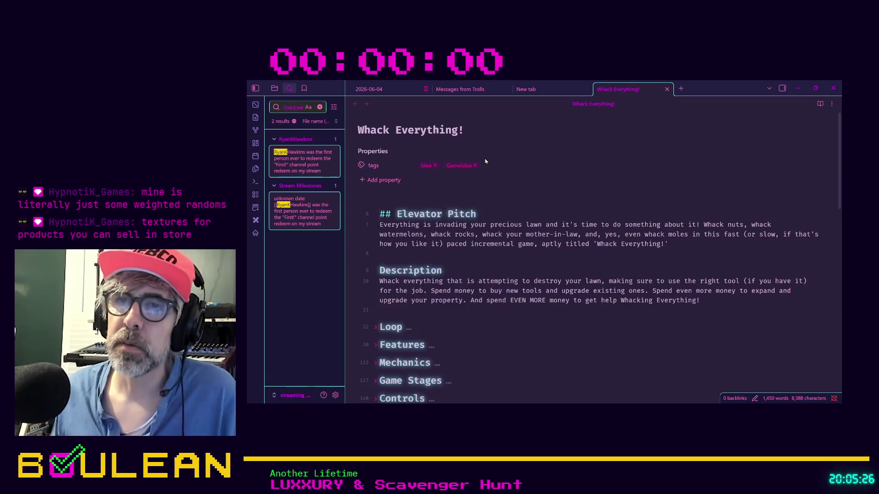
Tick the click-and-hold Retry task and promote its sub-task to 'Create SFX for retry button click and hold', keeping the Moog glide sound and dropping the meter clause.
{"action": "scroll", "coordinate": [486, 161], "scroll_direction": "down", "scroll_amount": 15}
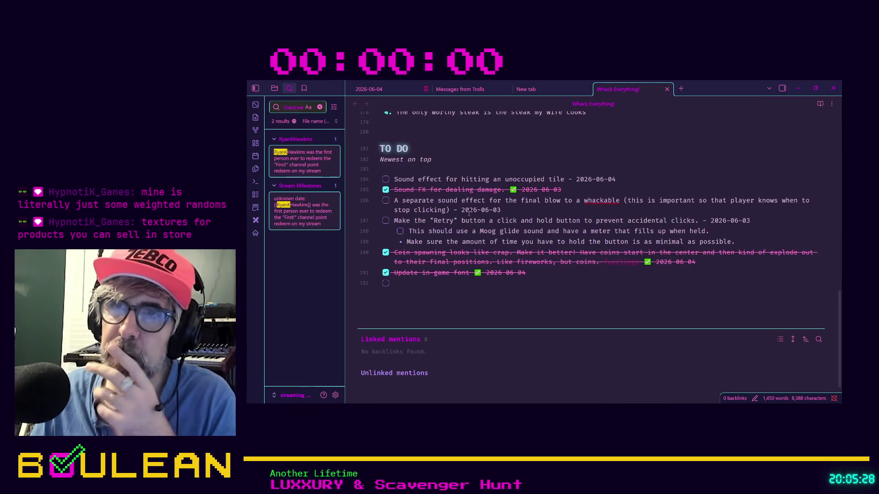
{"action": "scroll", "coordinate": [423, 288], "scroll_direction": "up", "scroll_amount": 1}
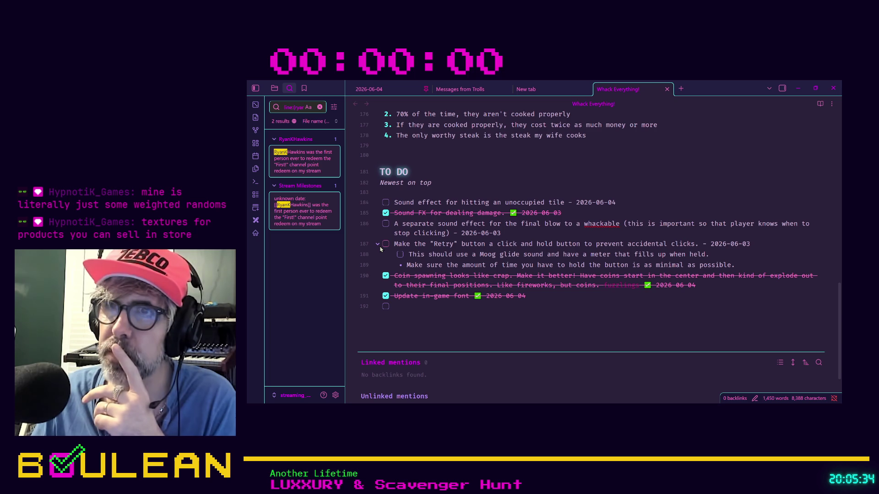
{"action": "left_click", "coordinate": [385, 243]}
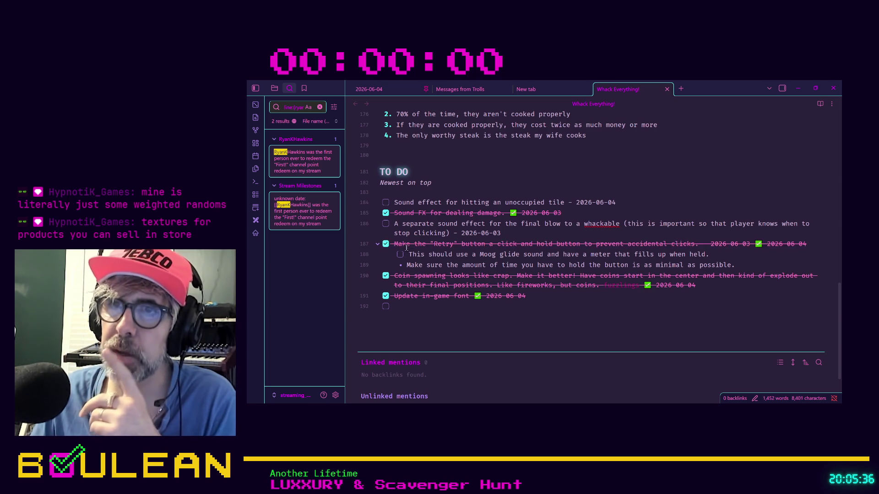
{"action": "key", "text": "shift+Tab"}
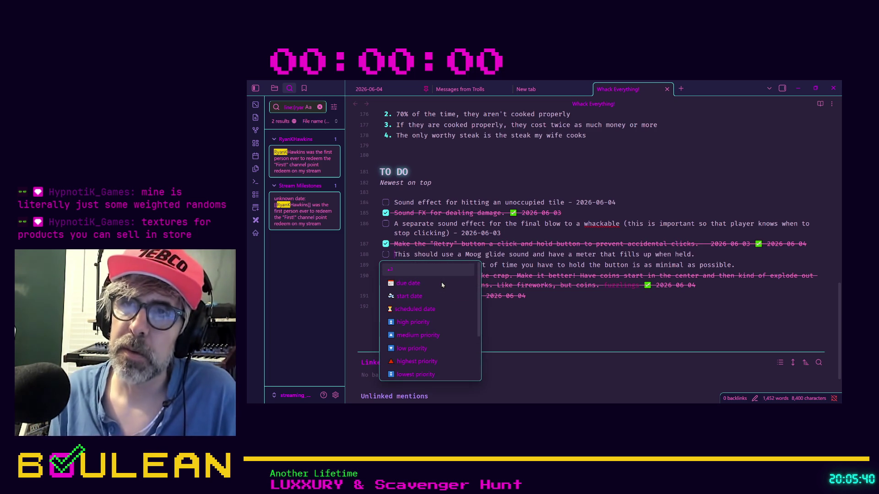
{"action": "type", "text": "Create S"}
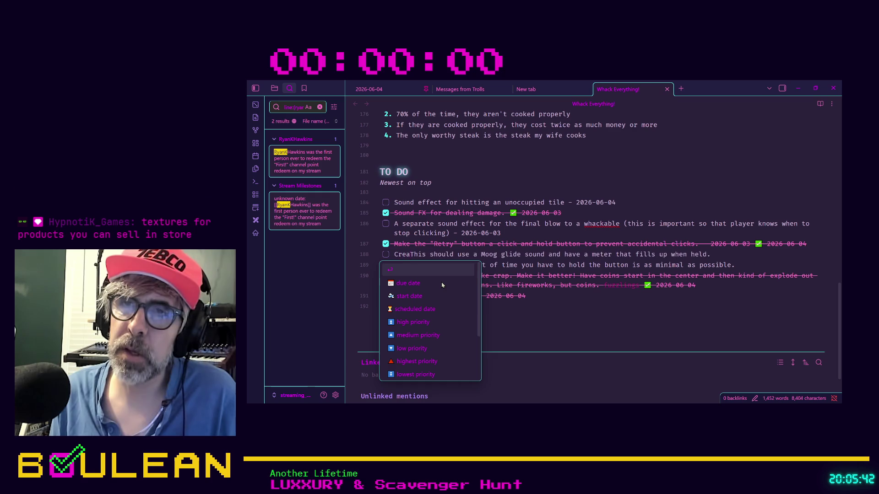
{"action": "type", "text": "FX for retr"}
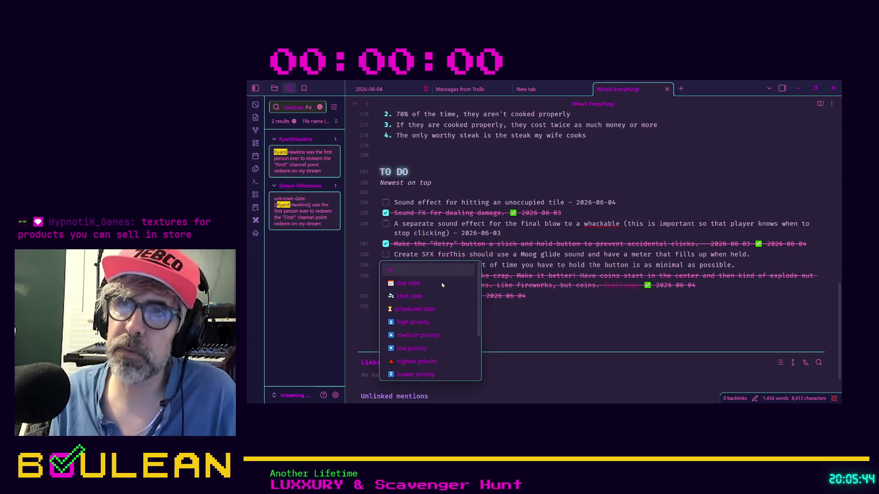
{"action": "type", "text": "y button c"}
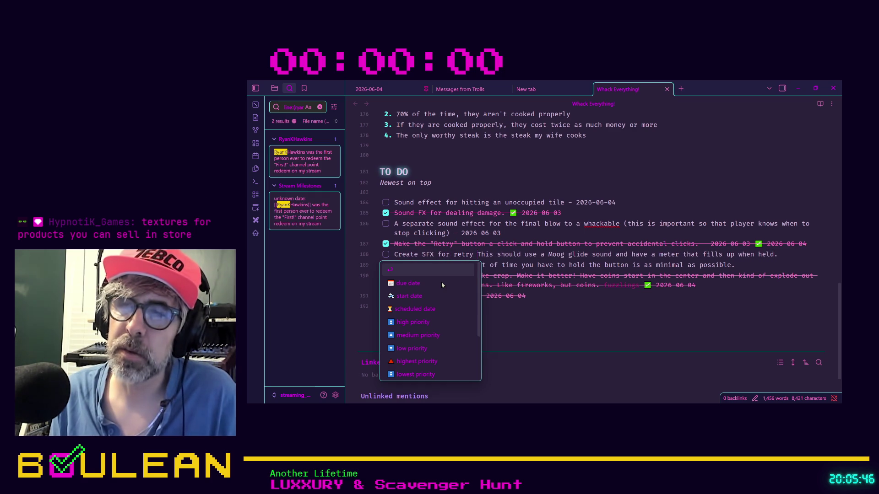
{"action": "type", "text": "lick and hold"}
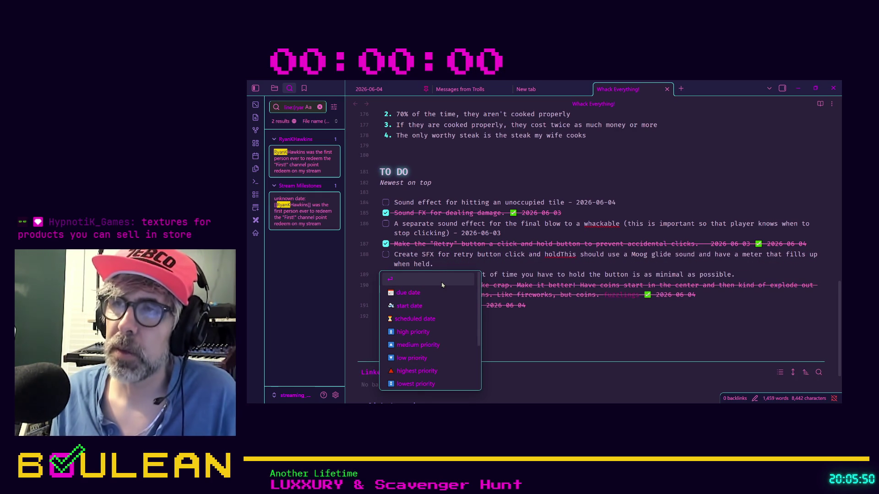
{"action": "type", "text": "."}
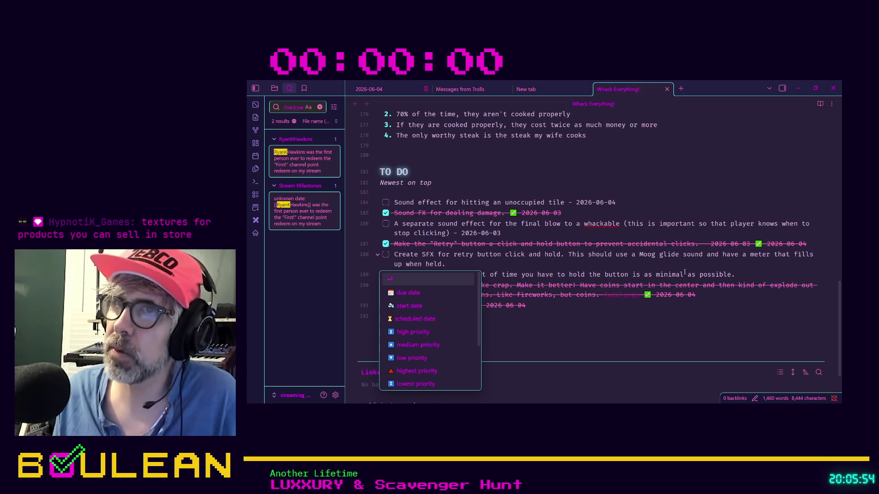
{"action": "key", "text": "Escape"}
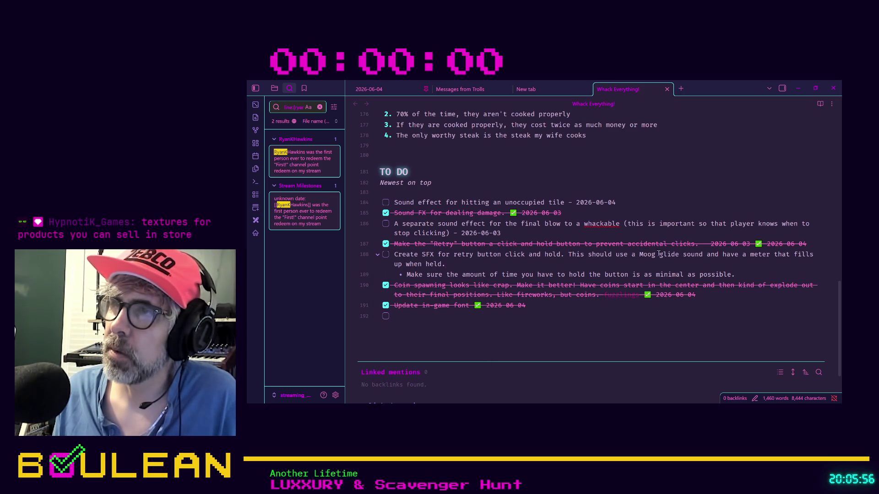
{"action": "left_click_drag", "start_coordinate": [703, 254], "coordinate": [708, 260]}
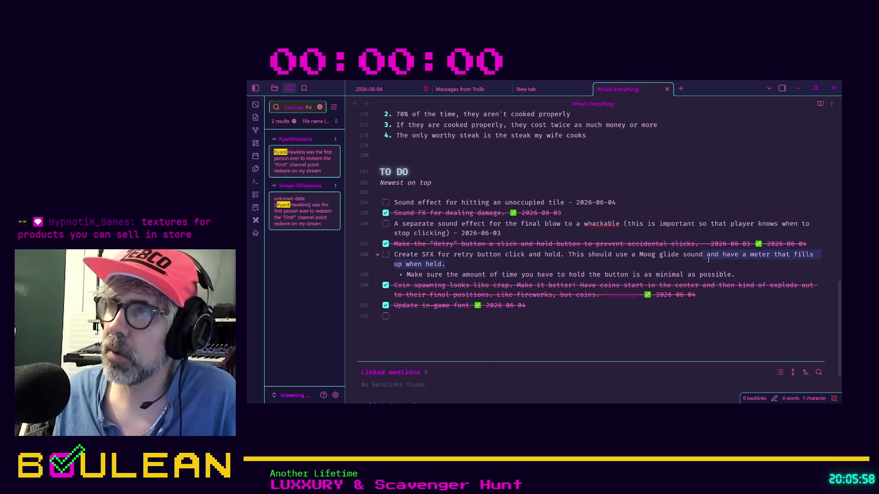
{"action": "key", "text": "BackSpace"}
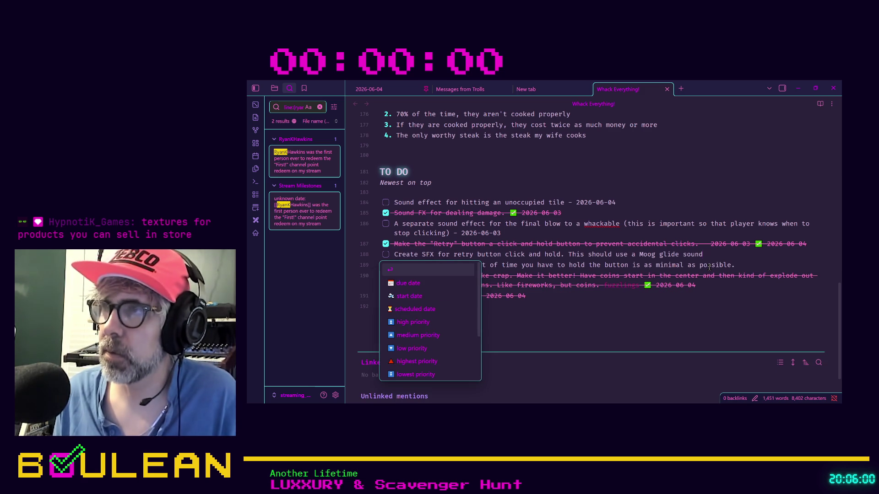
{"action": "type", "text": "."}
{"action": "key", "text": "Escape"}
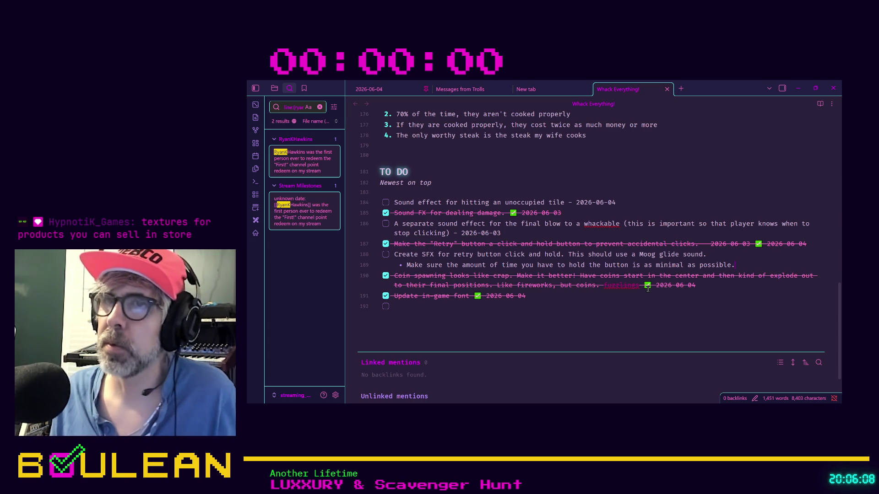
Move the hold-time bullet above the SFX task, make it a checkbox and tick it.
{"action": "key", "text": "shift+Home"}
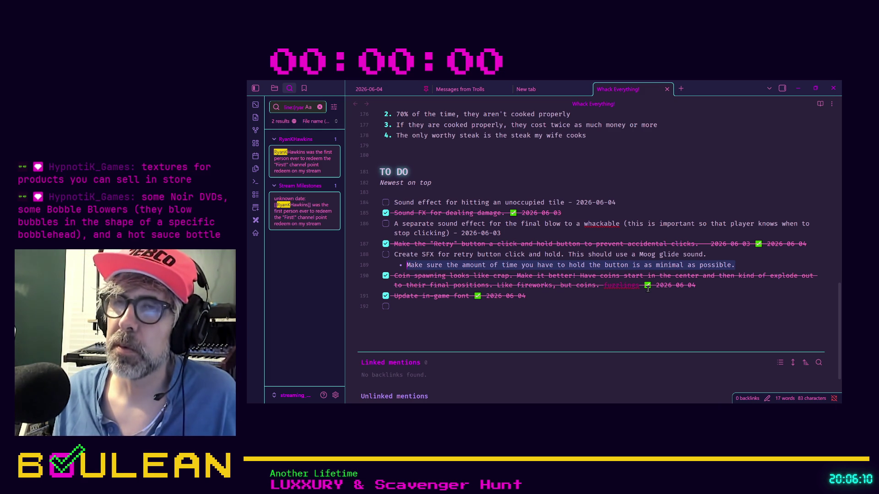
{"action": "key", "text": "alt+Up"}
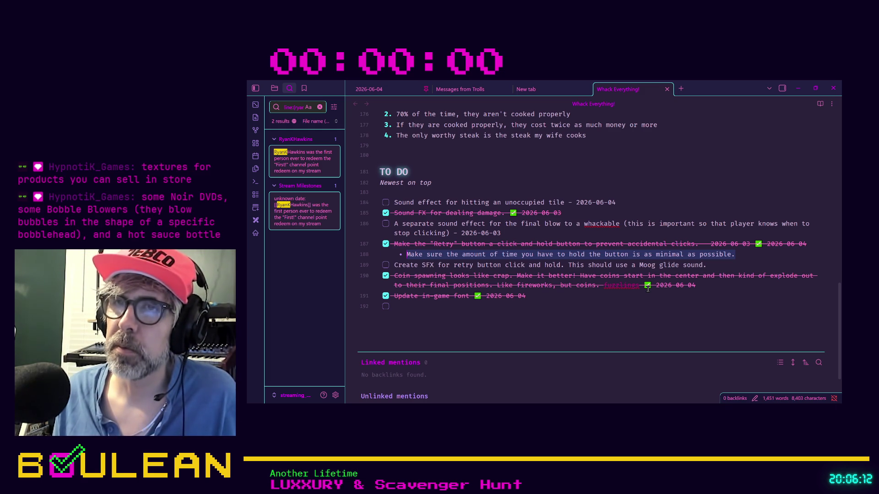
{"action": "key", "text": "Right"}
{"action": "key", "text": "Home"}
{"action": "type", "text": "[ ]"}
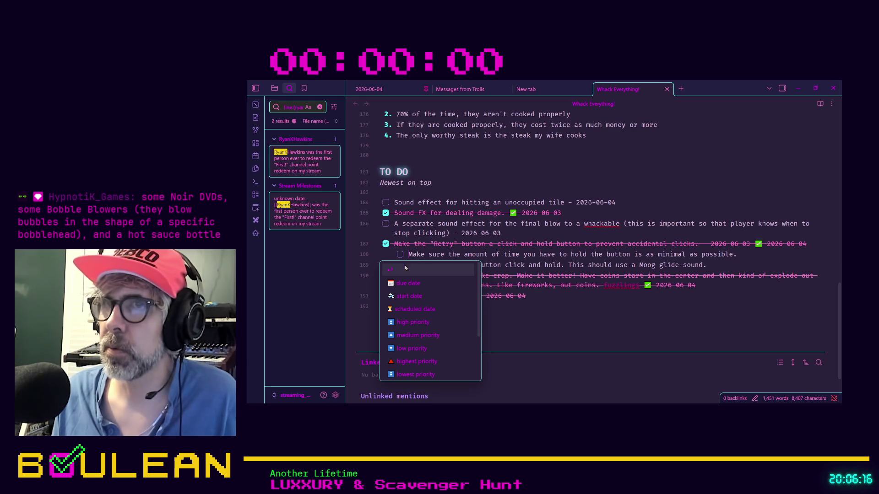
{"action": "left_click", "coordinate": [400, 255]}
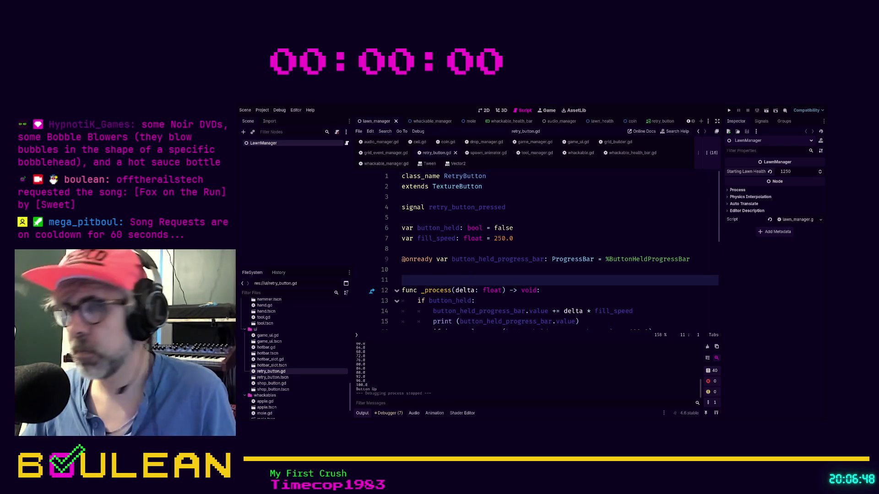
Run the project from retry_button.gd to start a fresh playtest.
{"action": "left_click", "coordinate": [513, 271]}
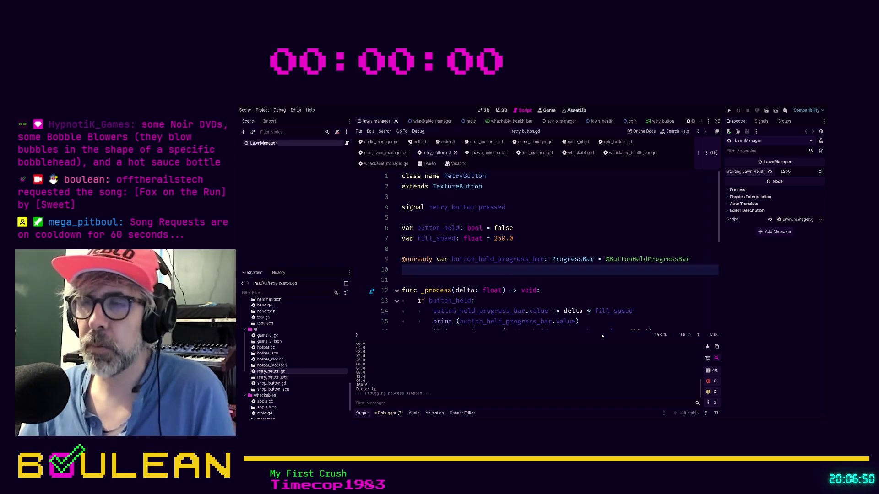
{"action": "key", "text": "F5"}
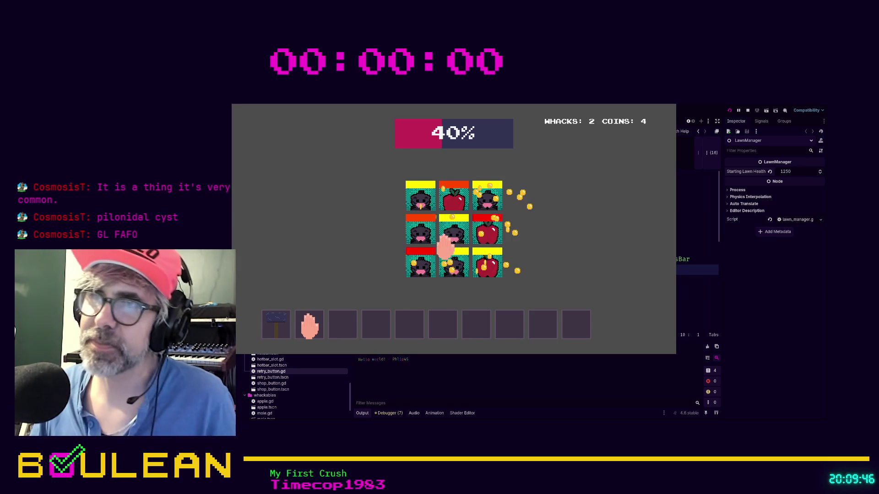
Whack moles across the grid until lawn health falls to 9% with 13 whacks and 192 coins.
{"action": "left_click", "coordinate": [451, 233]}
{"action": "left_click", "coordinate": [422, 238]}
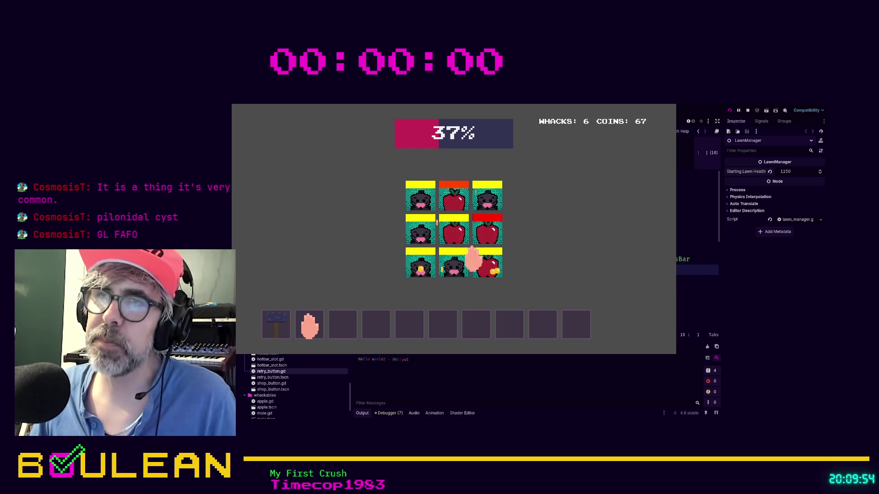
{"action": "left_click", "coordinate": [420, 235]}
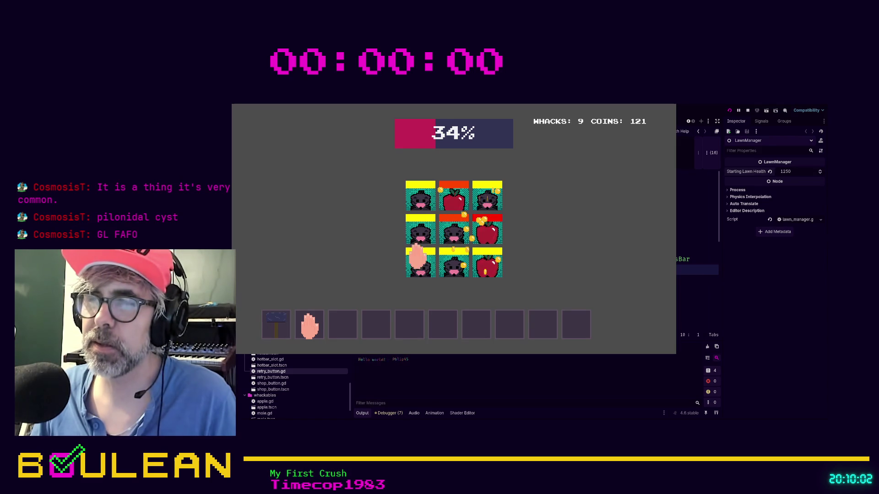
{"action": "left_click", "coordinate": [486, 198]}
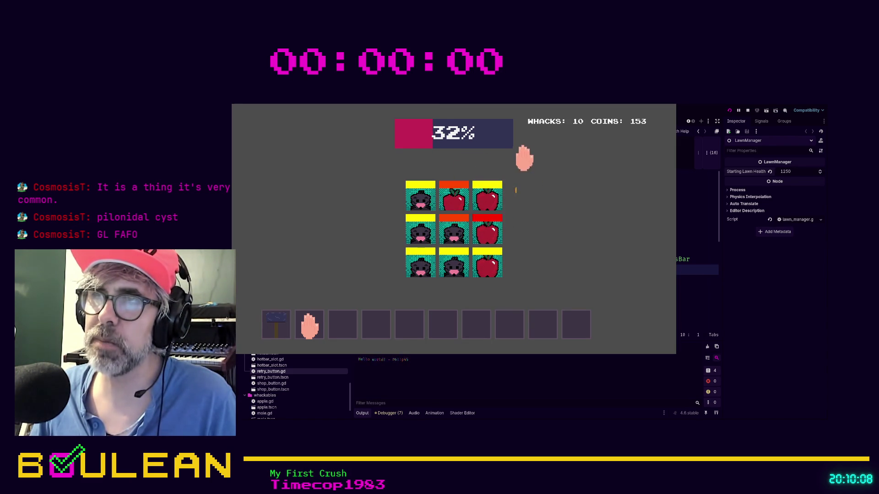
{"action": "left_click", "coordinate": [487, 196]}
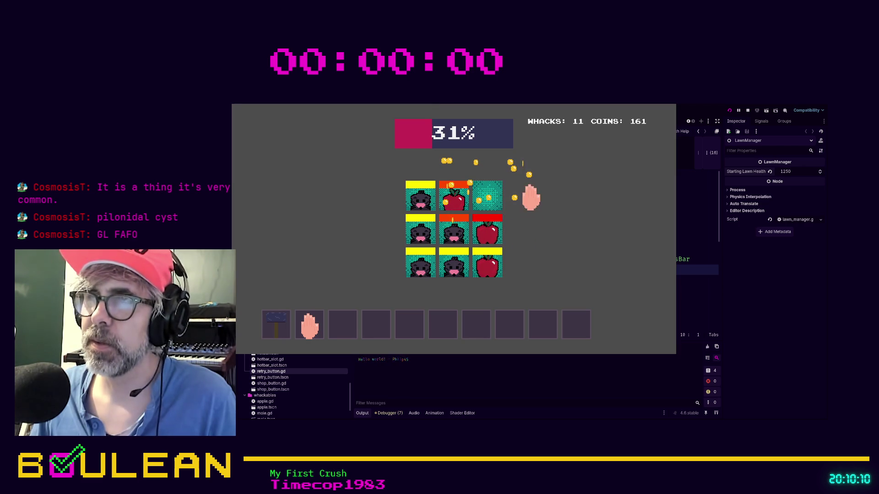
{"action": "left_click", "coordinate": [452, 200]}
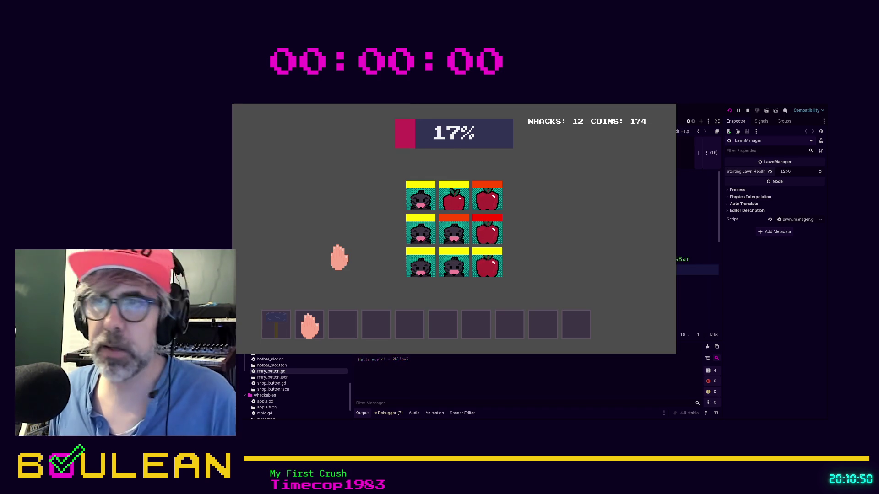
{"action": "left_click", "coordinate": [420, 259]}
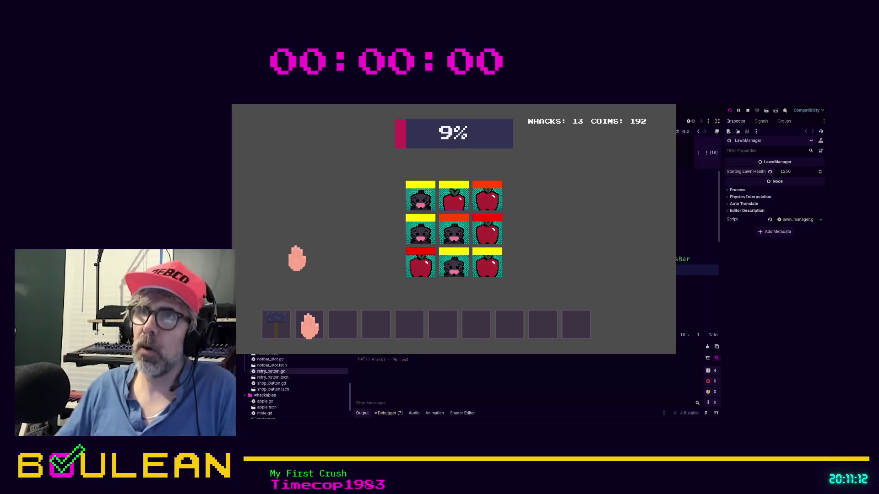
Stop the game, set Starting Lawn Health to 32, save the scene and run the project again.
{"action": "key", "text": "F8"}
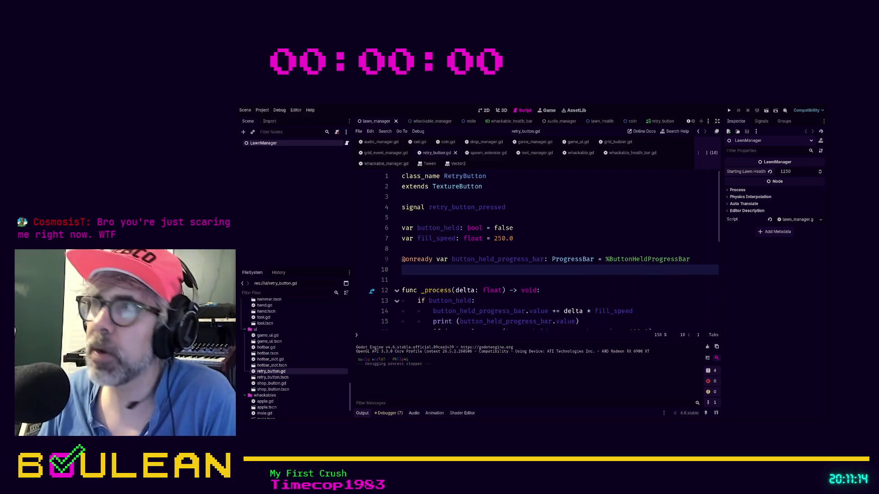
{"action": "left_click", "coordinate": [797, 172]}
{"action": "type", "text": "32"}
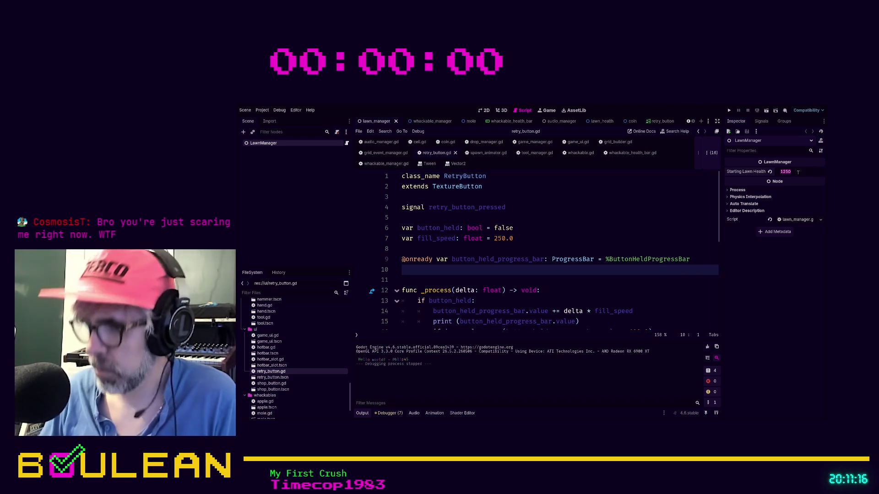
{"action": "key", "text": "Return"}
{"action": "key", "text": "ctrl+s"}
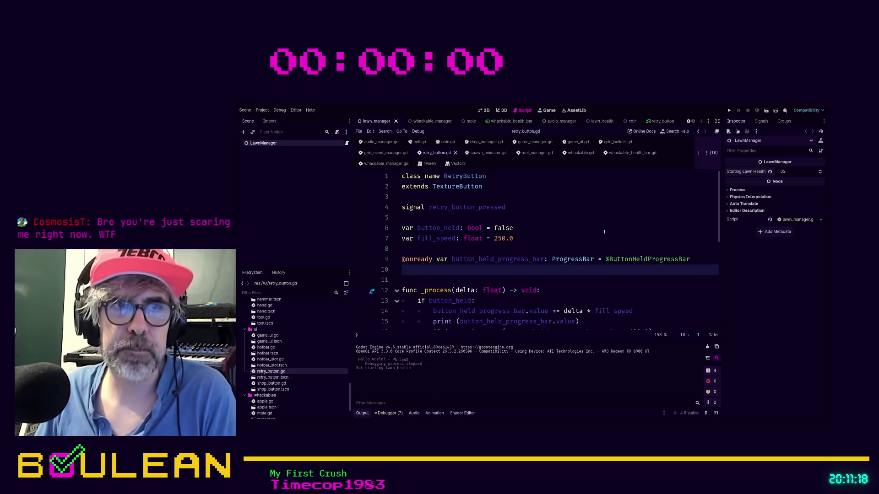
{"action": "left_click", "coordinate": [603, 232]}
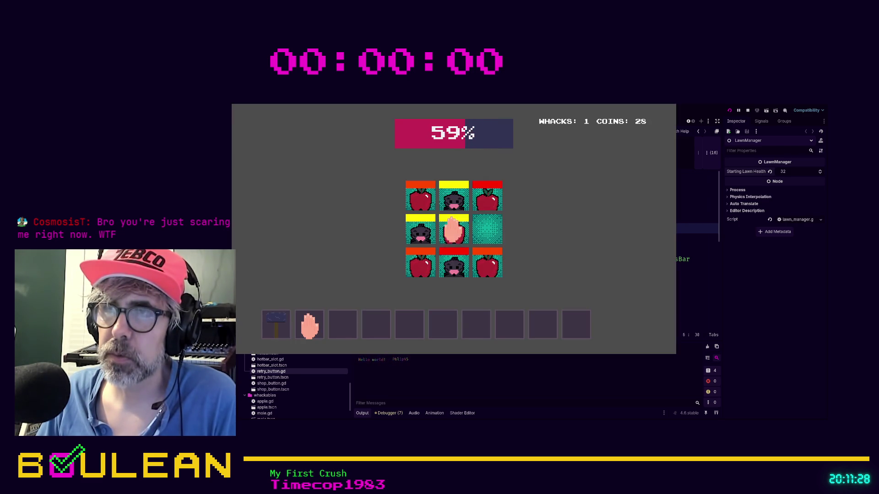
Let the lawn be ruined, then hold retry repeatedly until it fills and restarts the game at full lawn health.
{"action": "left_click", "coordinate": [452, 229]}
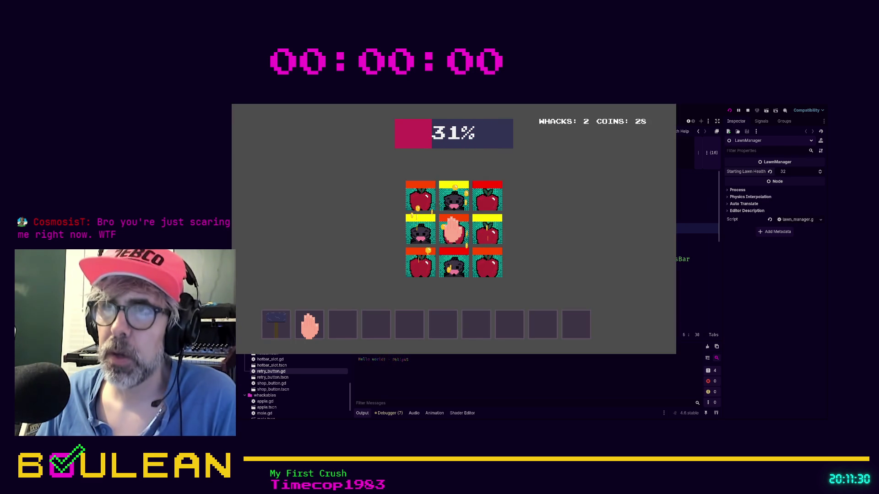
{"action": "left_click", "coordinate": [452, 228]}
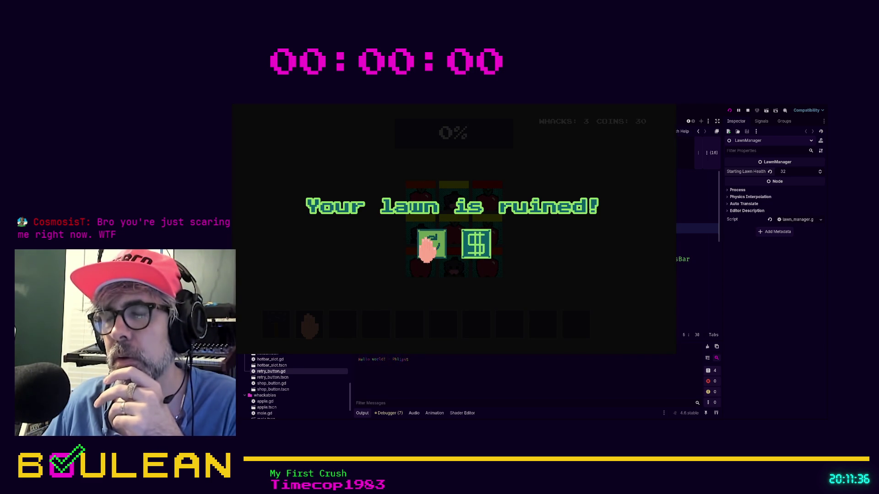
{"action": "left_click_drag", "start_coordinate": [432, 244], "coordinate": [431, 243]}
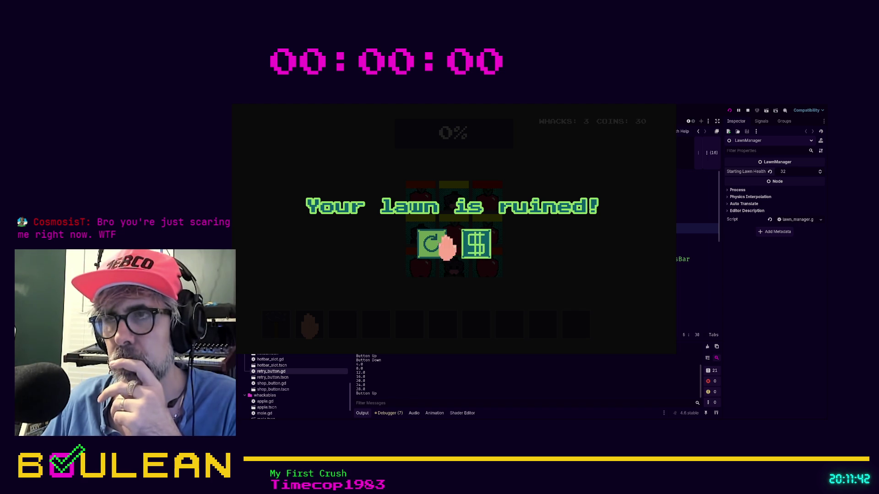
{"action": "left_click", "coordinate": [433, 247]}
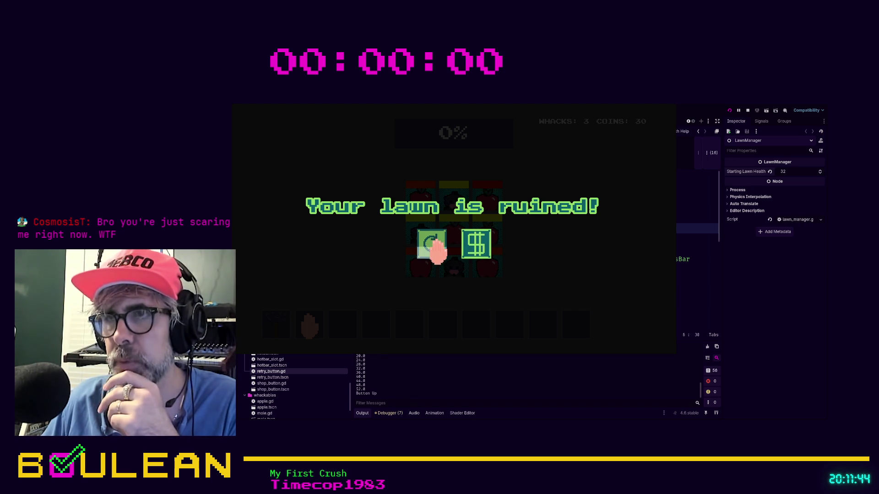
{"action": "left_click", "coordinate": [430, 248]}
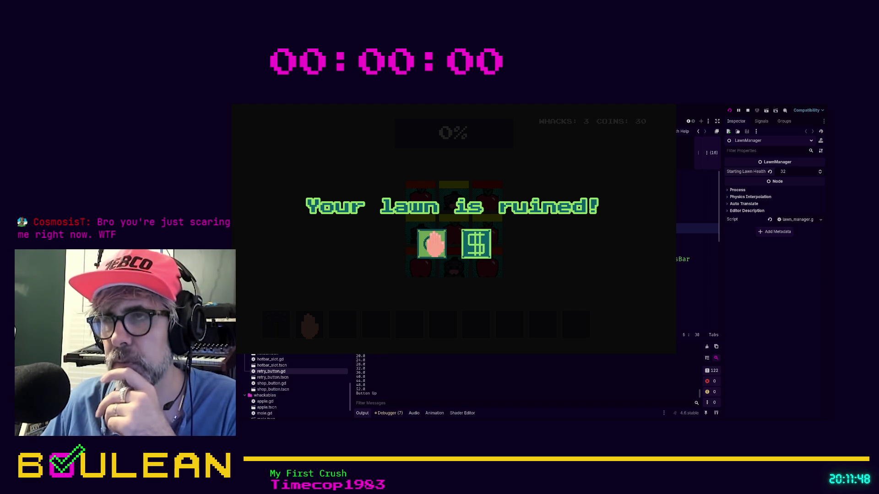
{"action": "left_click", "coordinate": [432, 246]}
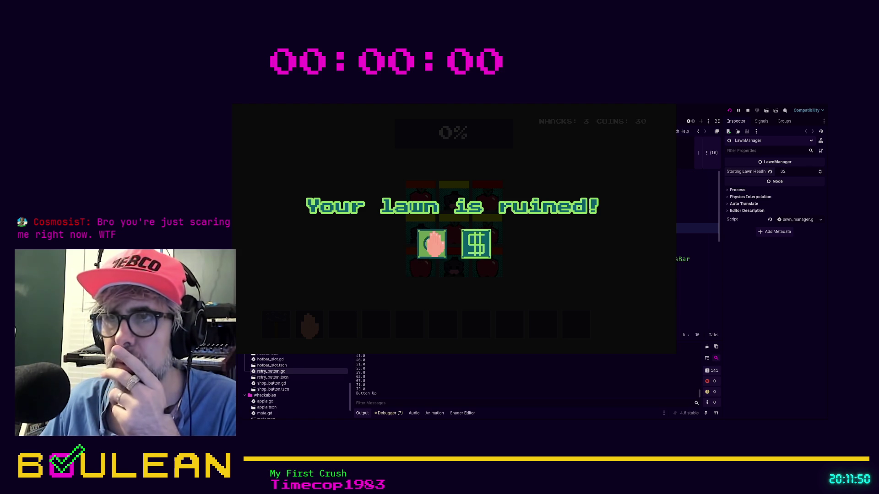
{"action": "left_click", "coordinate": [432, 246]}
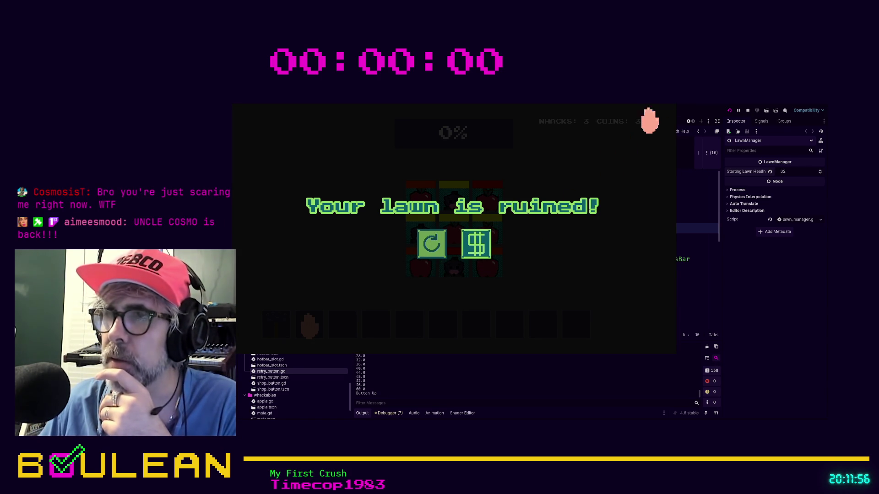
{"action": "left_click", "coordinate": [430, 247]}
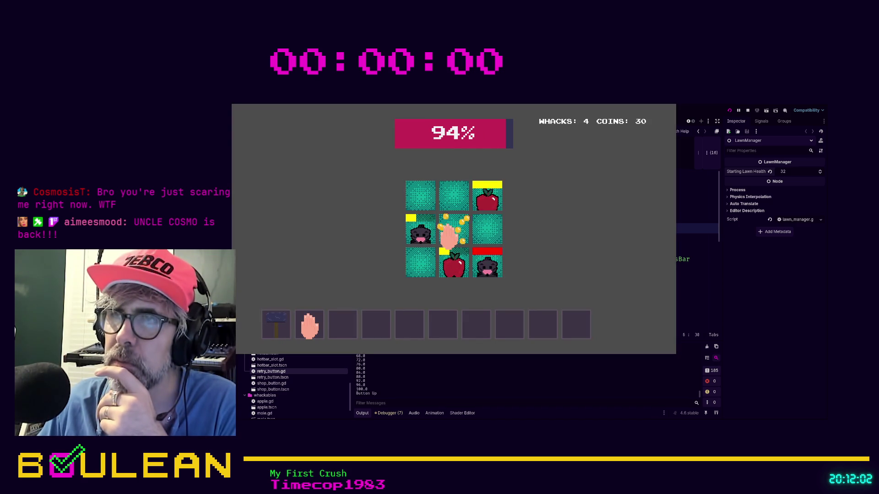
Whack moles and apples across the grid as the lawn health drops.
{"action": "left_click", "coordinate": [418, 236]}
{"action": "left_click", "coordinate": [481, 267]}
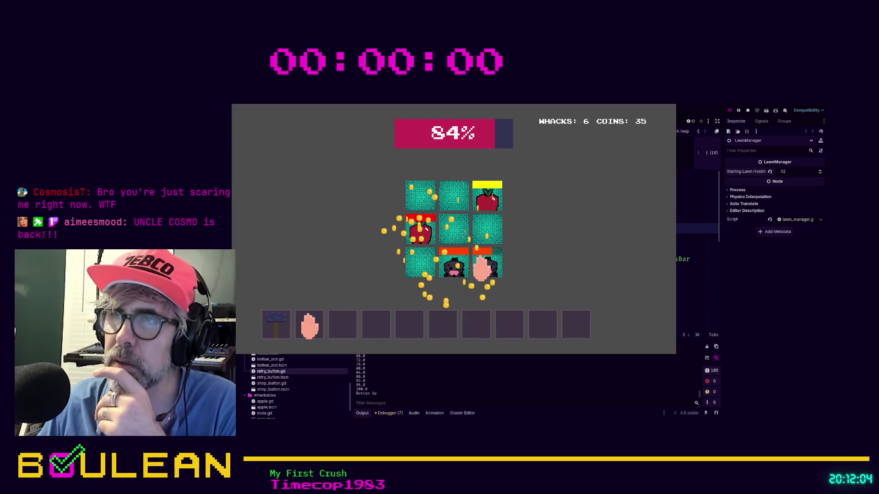
{"action": "left_click", "coordinate": [483, 268]}
{"action": "left_click", "coordinate": [453, 268]}
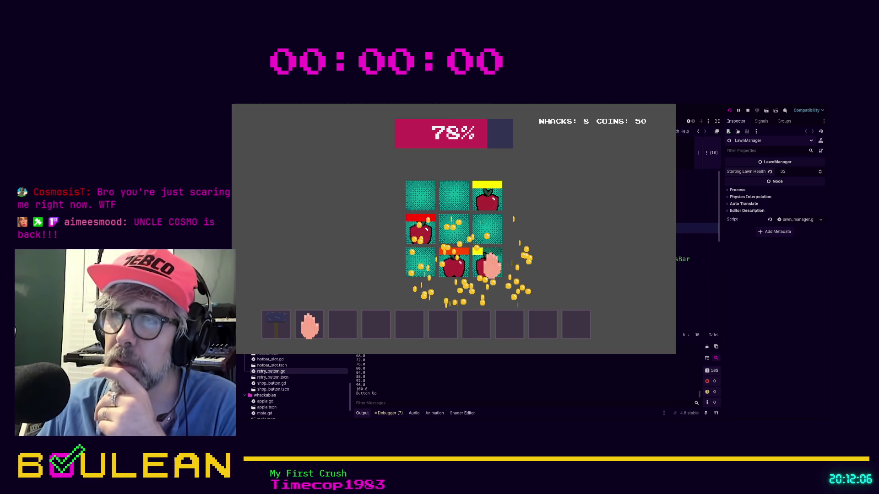
{"action": "left_click", "coordinate": [453, 263]}
{"action": "left_click", "coordinate": [453, 258]}
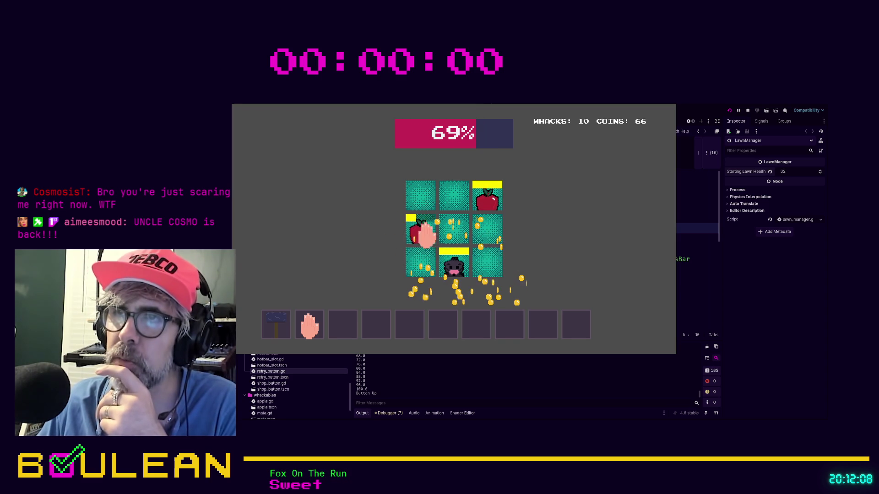
{"action": "left_click", "coordinate": [449, 270]}
{"action": "left_click", "coordinate": [452, 238]}
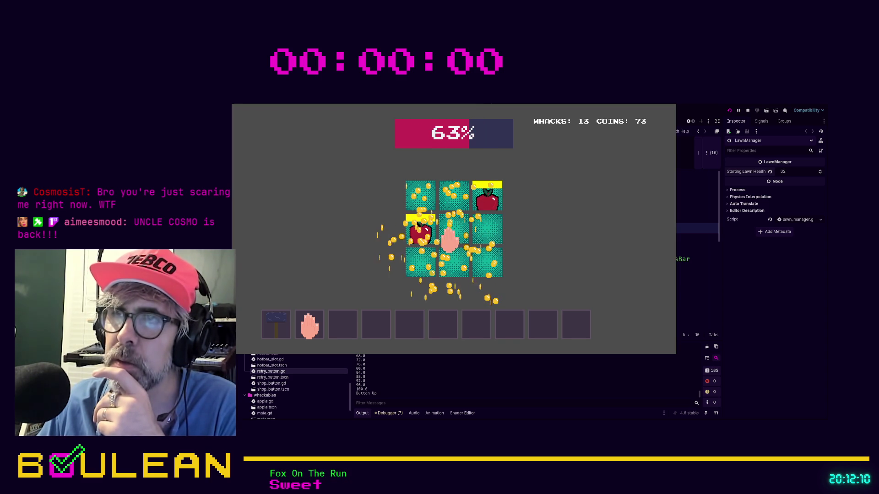
{"action": "left_click", "coordinate": [418, 240]}
{"action": "left_click", "coordinate": [456, 274]}
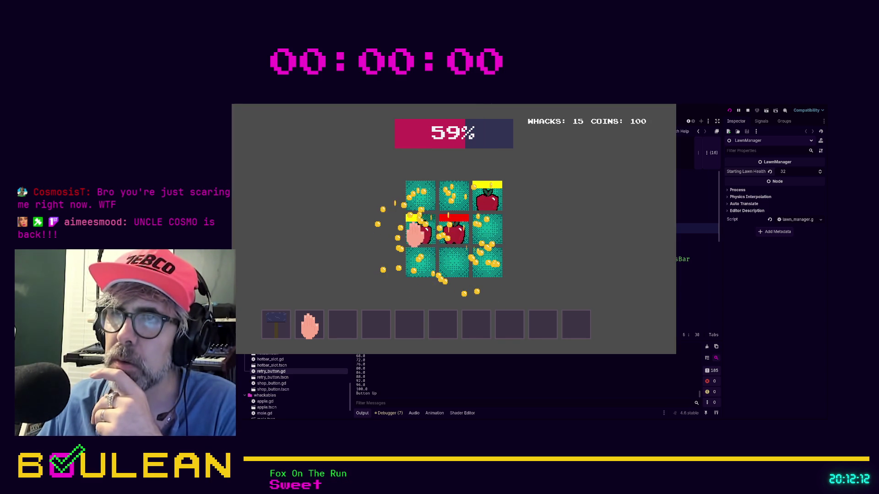
{"action": "left_click", "coordinate": [455, 233]}
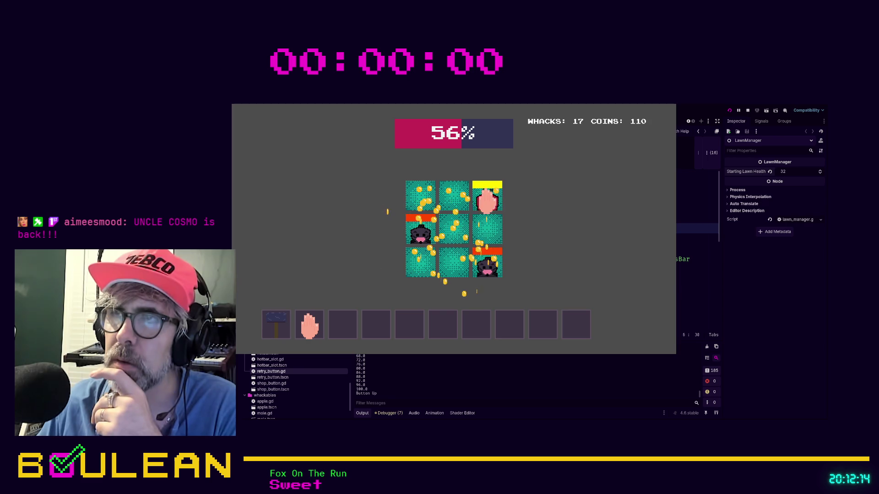
{"action": "left_click", "coordinate": [487, 197]}
{"action": "left_click", "coordinate": [456, 270]}
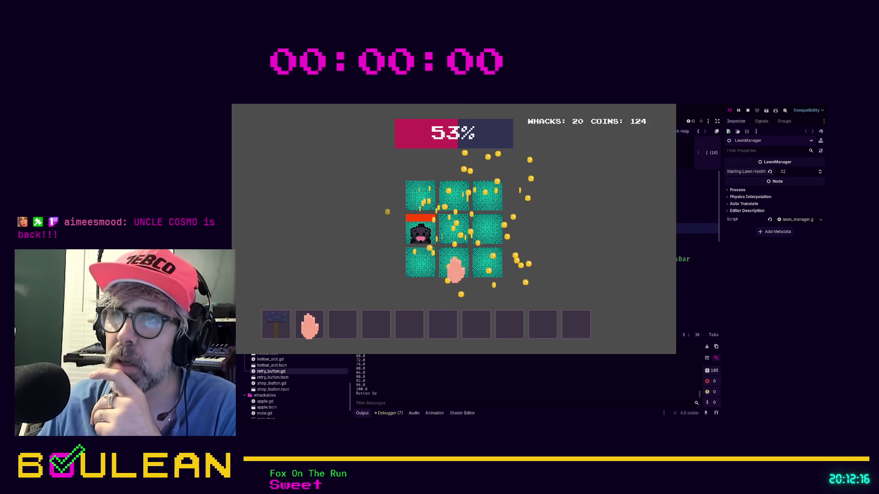
{"action": "left_click", "coordinate": [418, 236]}
Keep whacking until the lawn is ruined, then stop the game and return to line 16 of retry_button.gd.
{"action": "left_click", "coordinate": [488, 264]}
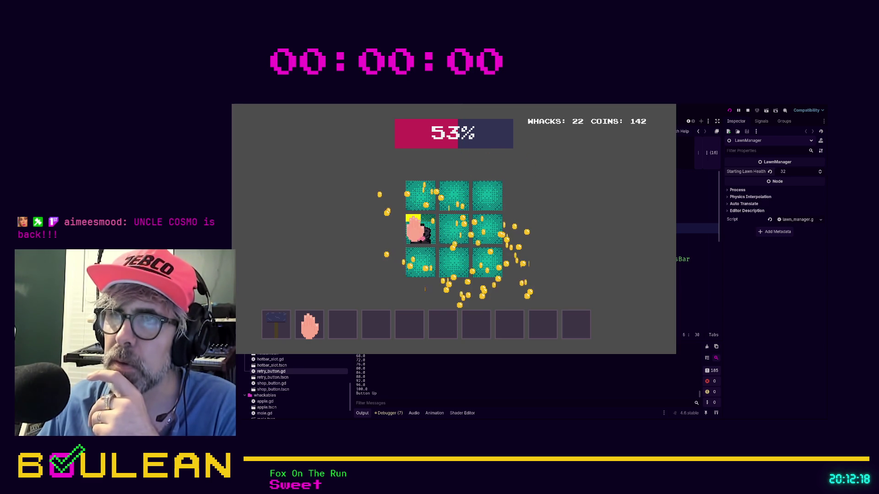
{"action": "left_click", "coordinate": [415, 229]}
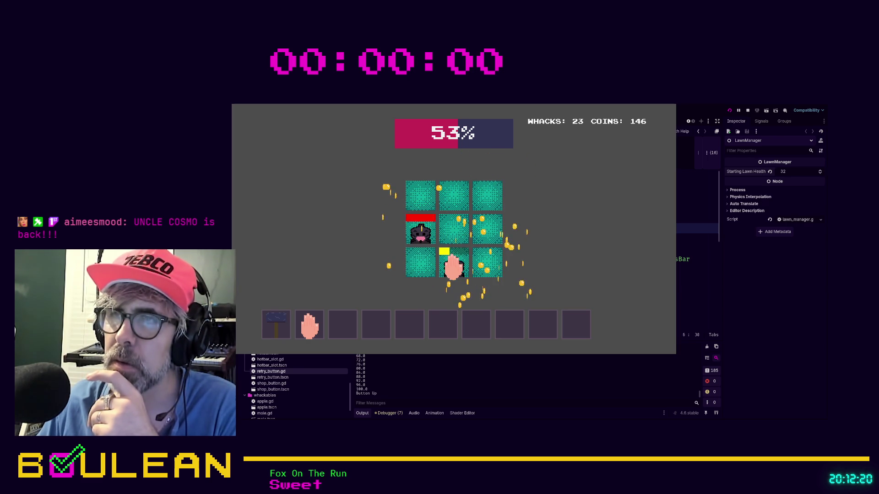
{"action": "left_click", "coordinate": [482, 268]}
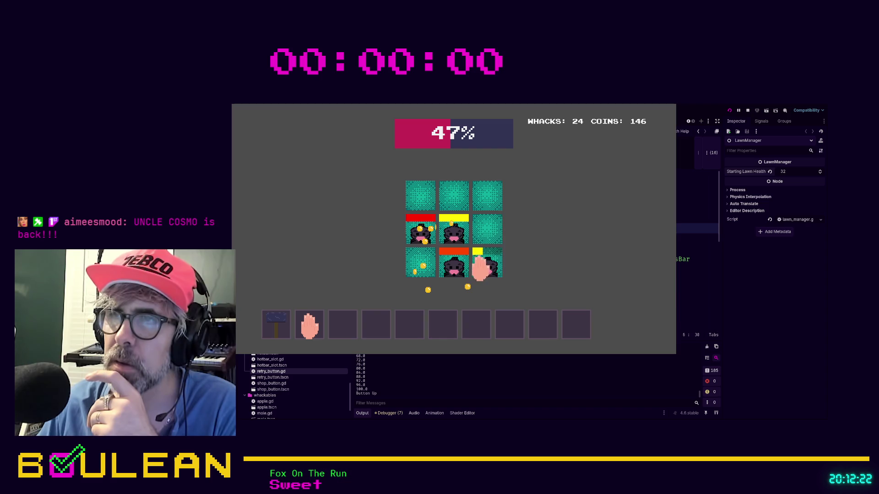
{"action": "left_click", "coordinate": [456, 268]}
{"action": "left_click", "coordinate": [448, 233]}
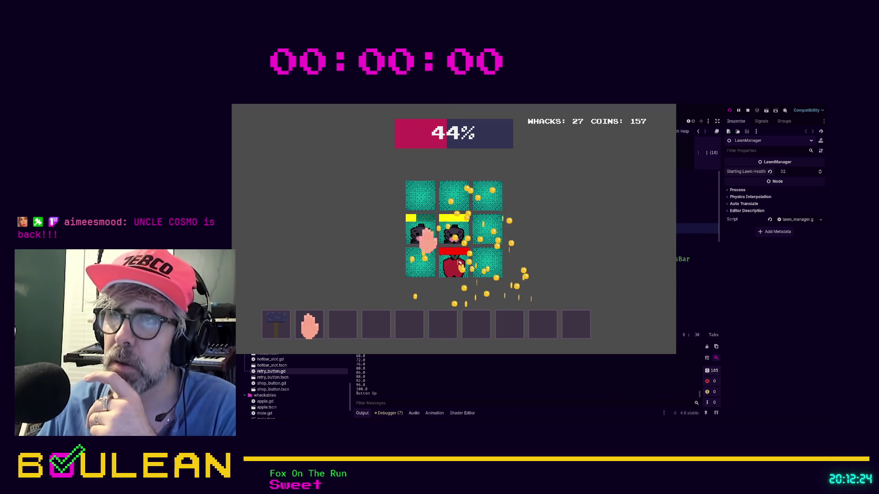
{"action": "left_click", "coordinate": [453, 268]}
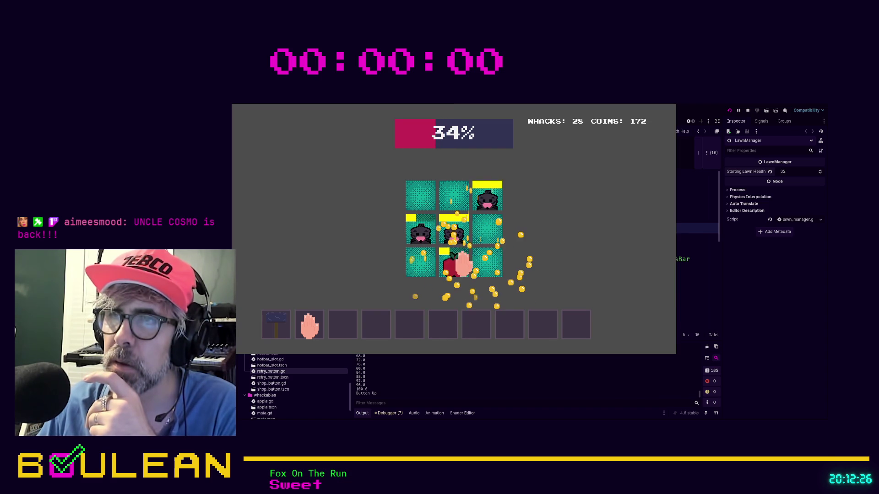
{"action": "left_click", "coordinate": [451, 233]}
{"action": "left_click", "coordinate": [460, 270]}
{"action": "left_click", "coordinate": [476, 196]}
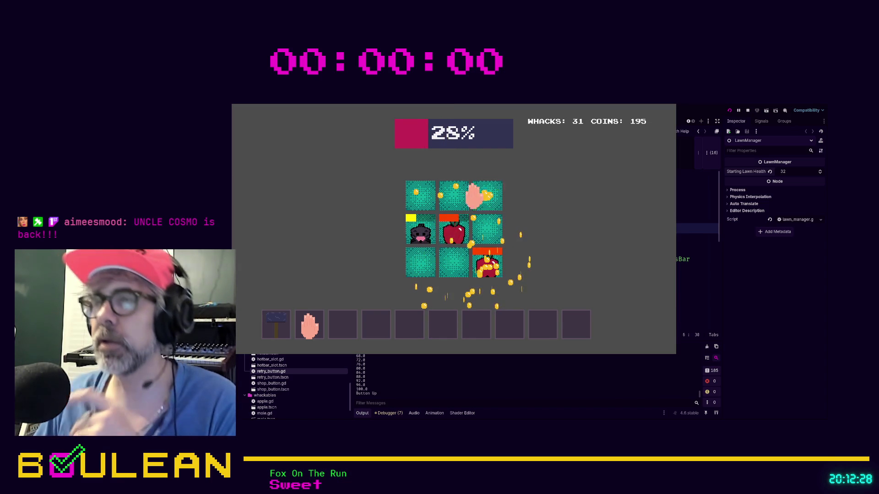
{"action": "left_click", "coordinate": [451, 231]}
{"action": "left_click", "coordinate": [426, 234]}
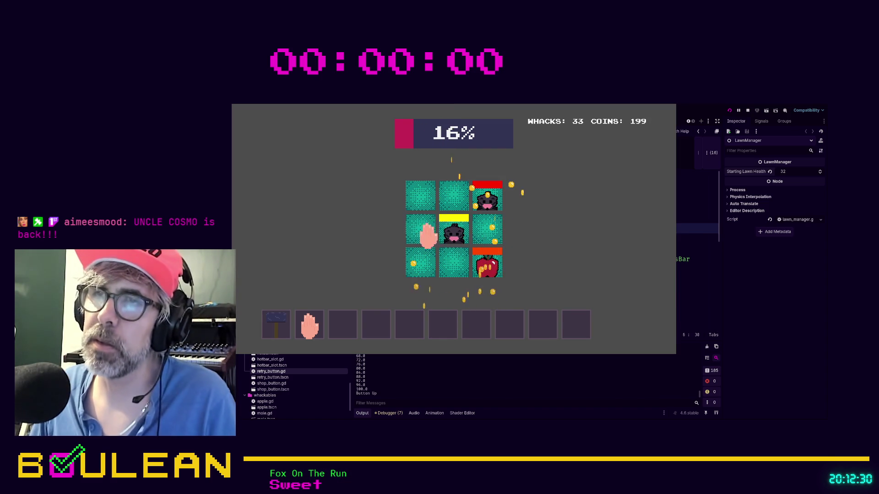
{"action": "left_click", "coordinate": [453, 234]}
{"action": "left_click", "coordinate": [483, 197]}
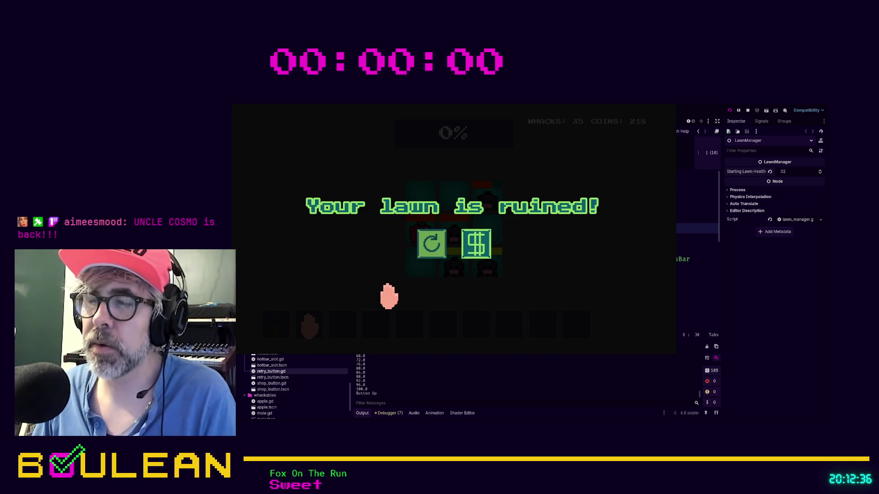
{"action": "key", "text": "F8"}
{"action": "left_click", "coordinate": [507, 330]}
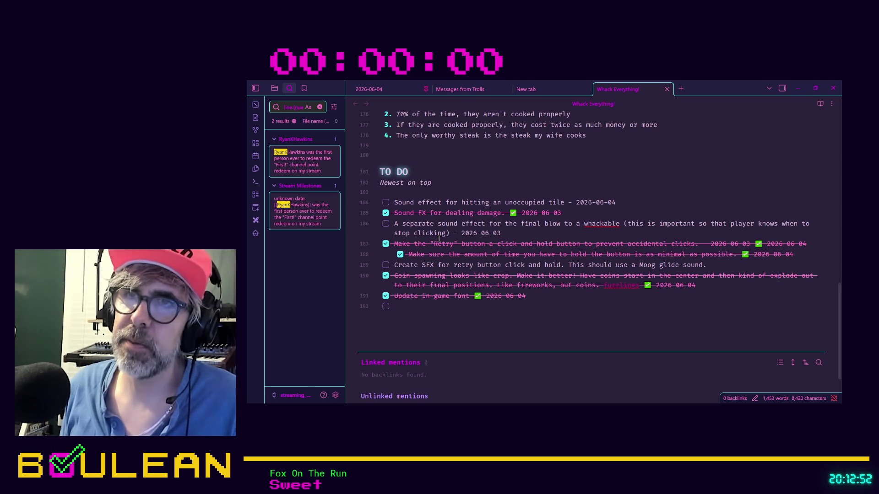
Add a new TO DO task: 'Create an option to disable Left+Right click'.
{"action": "key", "text": "Return"}
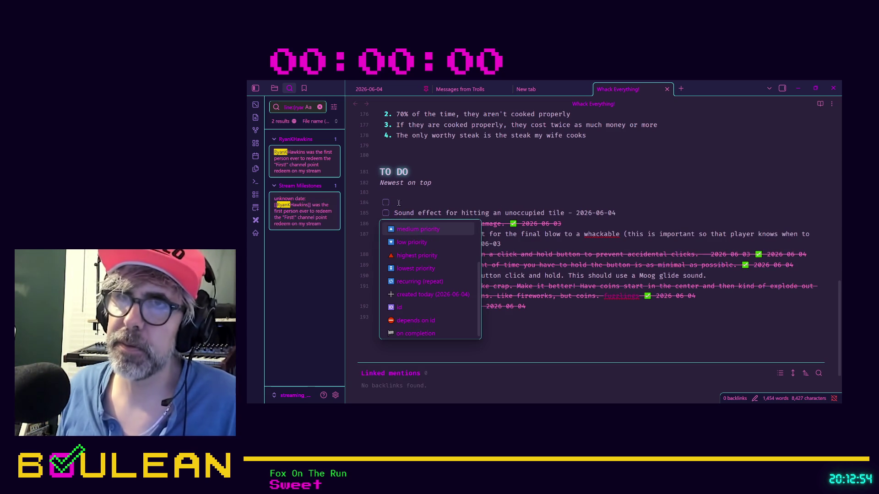
{"action": "key", "text": "Escape"}
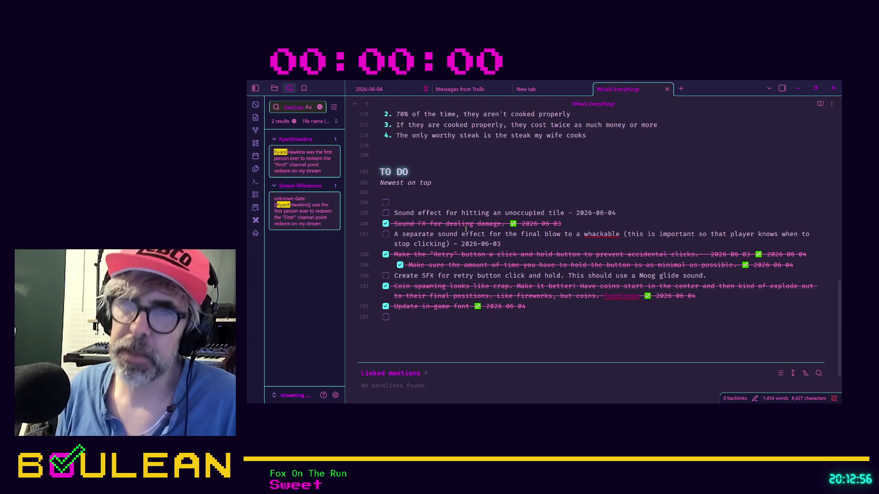
{"action": "type", "text": "Option to"}
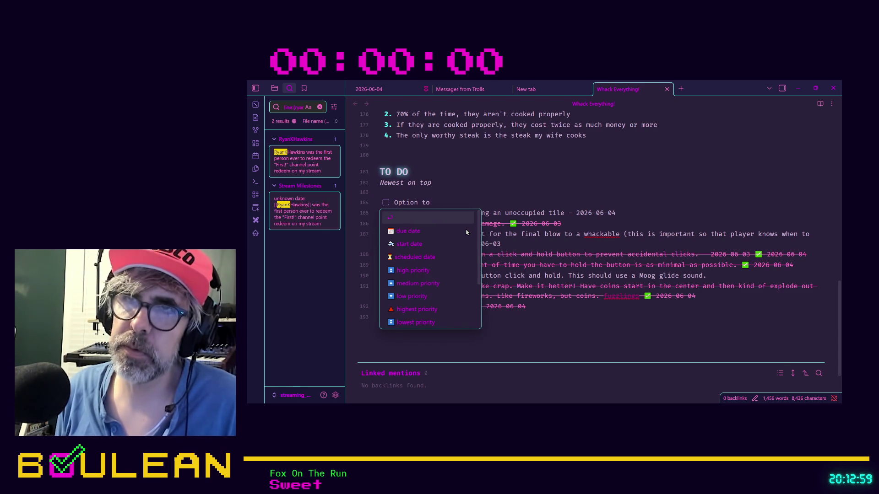
{"action": "key", "text": "Escape"}
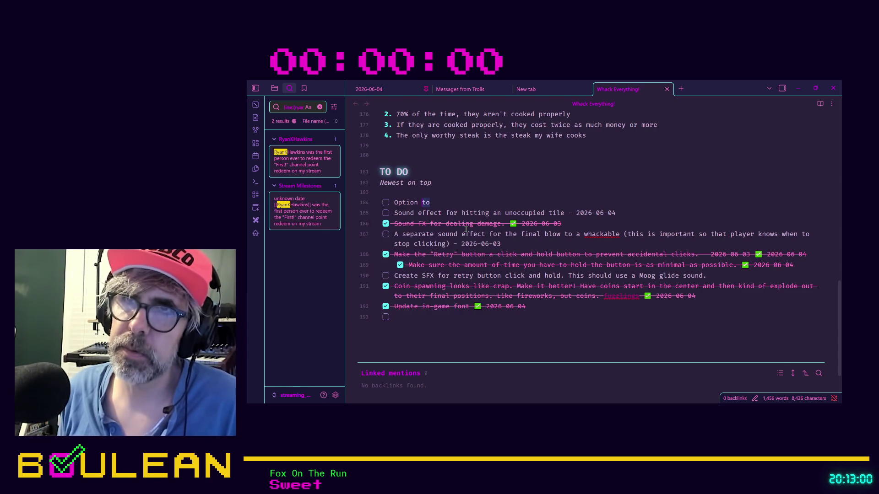
{"action": "key", "text": "shift+Home"}
{"action": "type", "text": "Create a"}
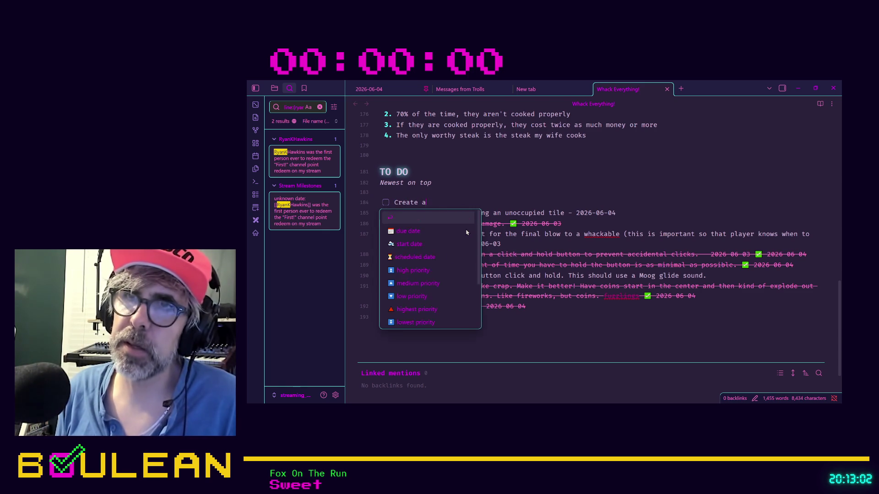
{"action": "type", "text": "n option to disable "}
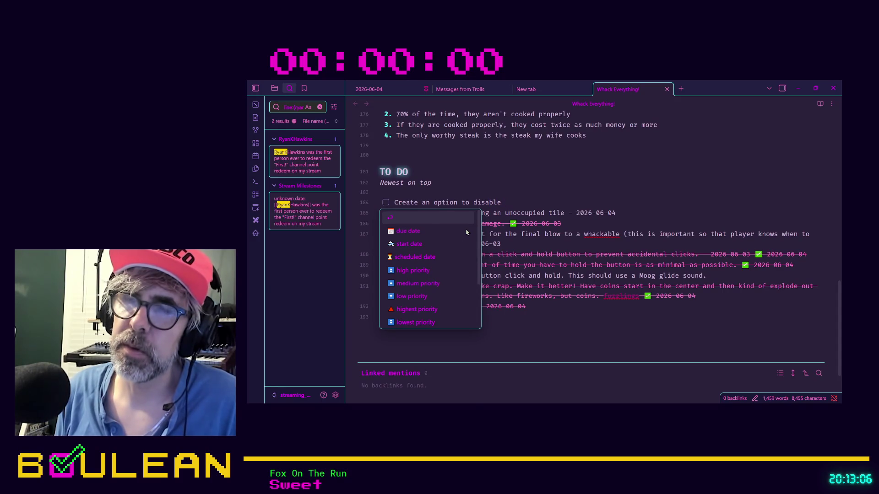
{"action": "type", "text": "Left+Right"}
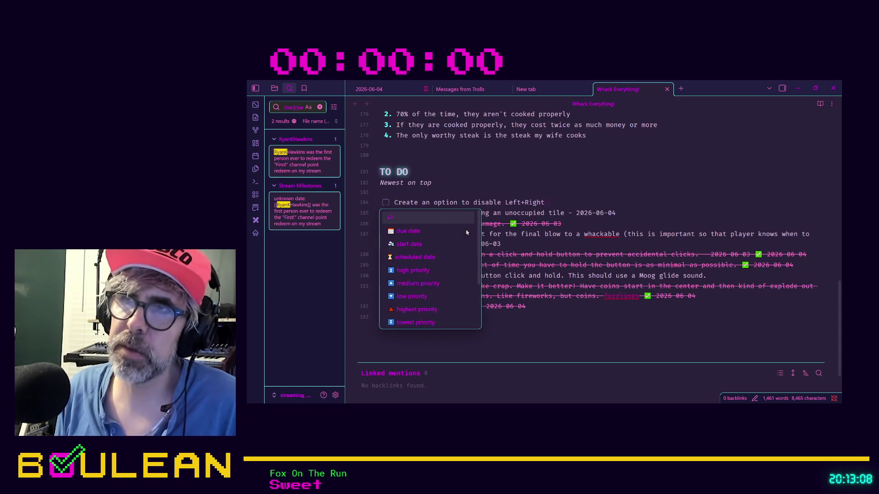
{"action": "type", "text": " click and select"}
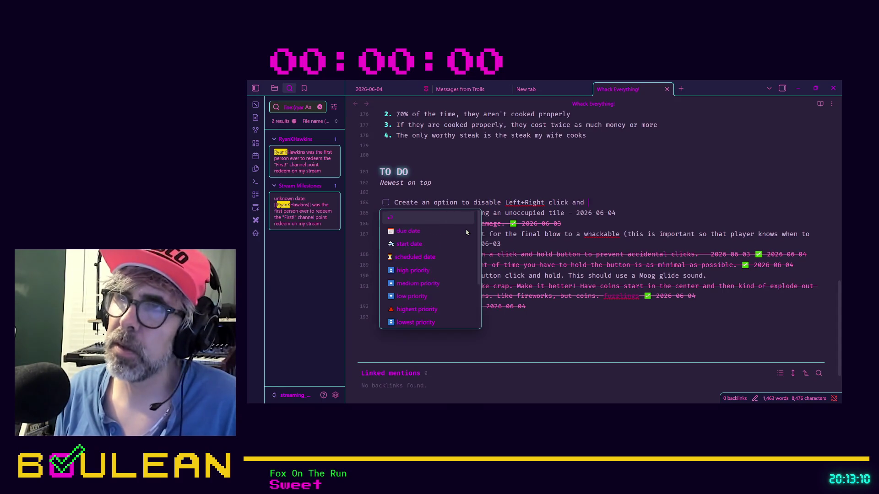
{"action": "type", "text": " either"}
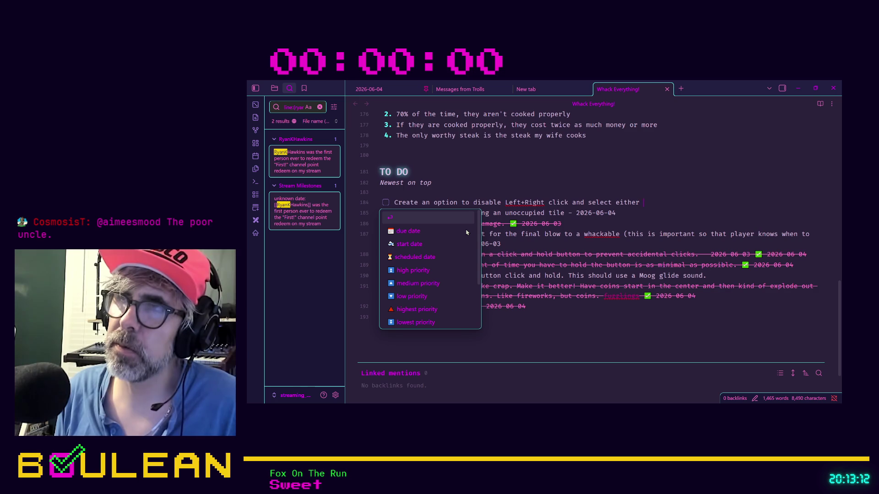
{"action": "type", "text": "/"}
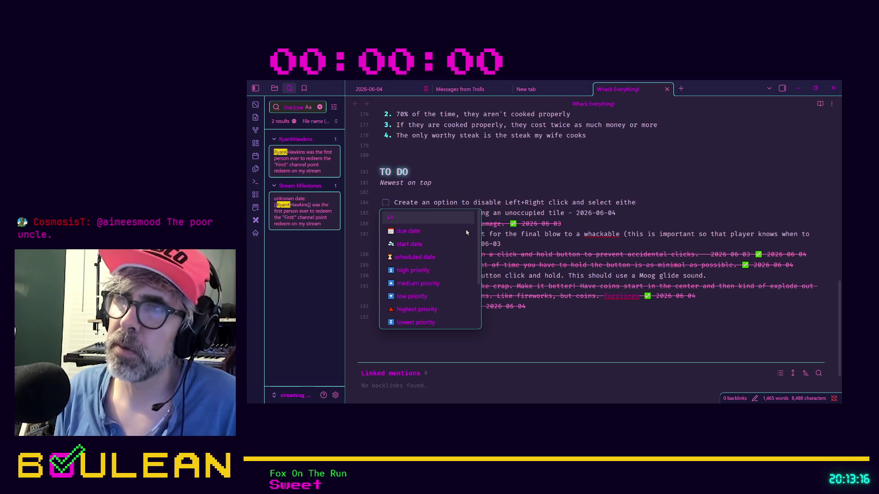
{"action": "key", "text": "BackSpace"}
{"action": "key", "text": "BackSpace"}
{"action": "key", "text": "BackSpace"}
{"action": "type", "text": "left/r"}
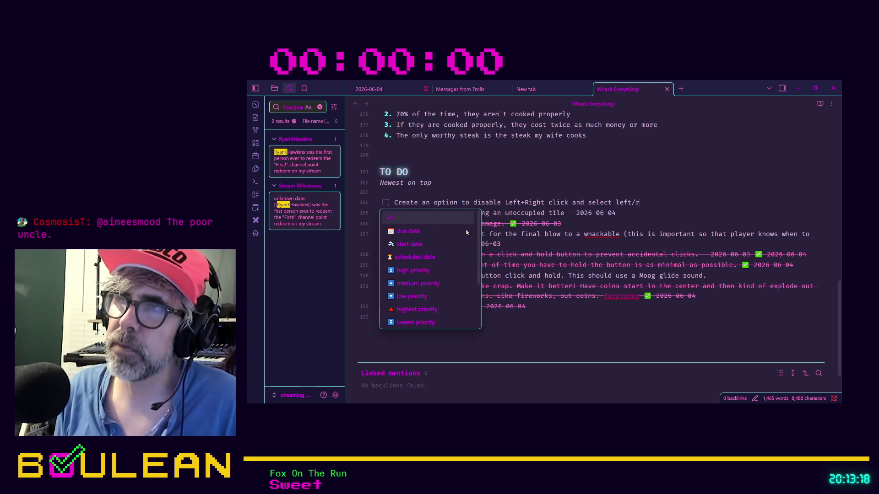
{"action": "type", "text": "ight/o"}
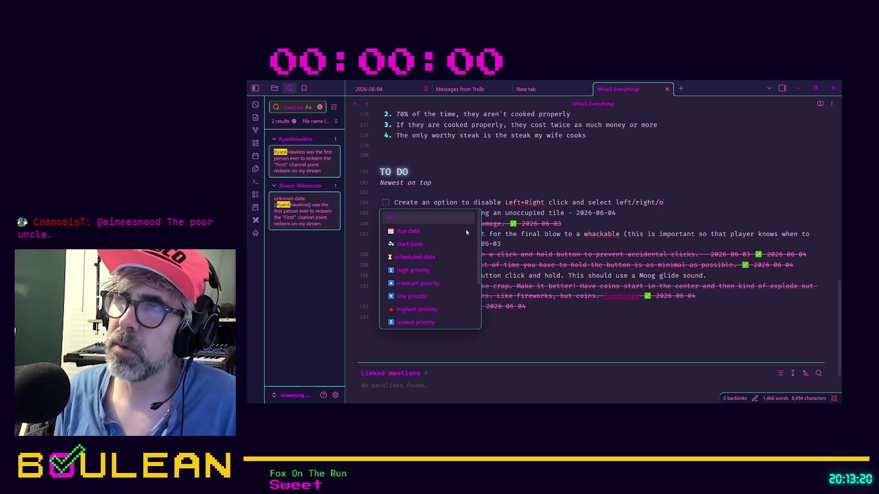
{"action": "type", "text": "r both"}
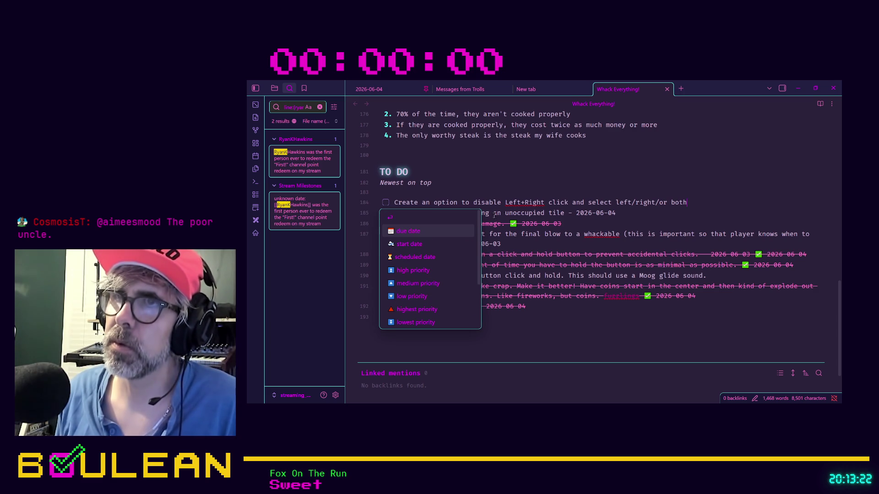
{"action": "key", "text": "Escape"}
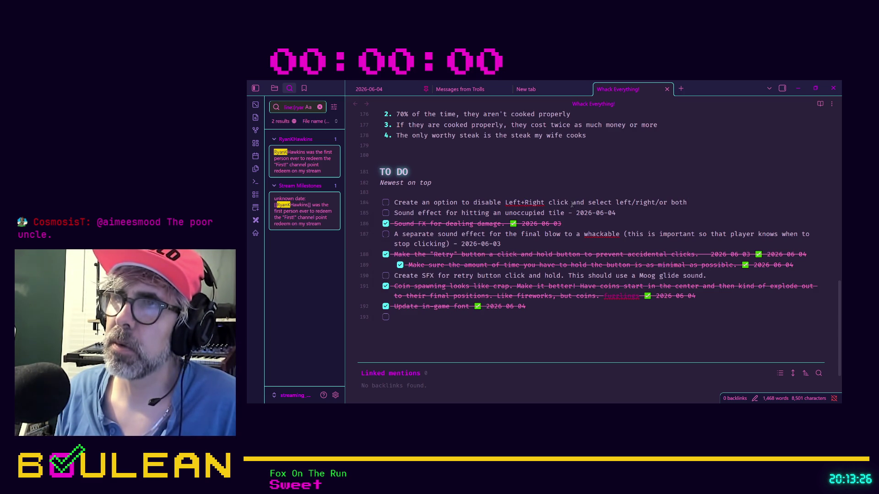
{"action": "type", "text": "."}
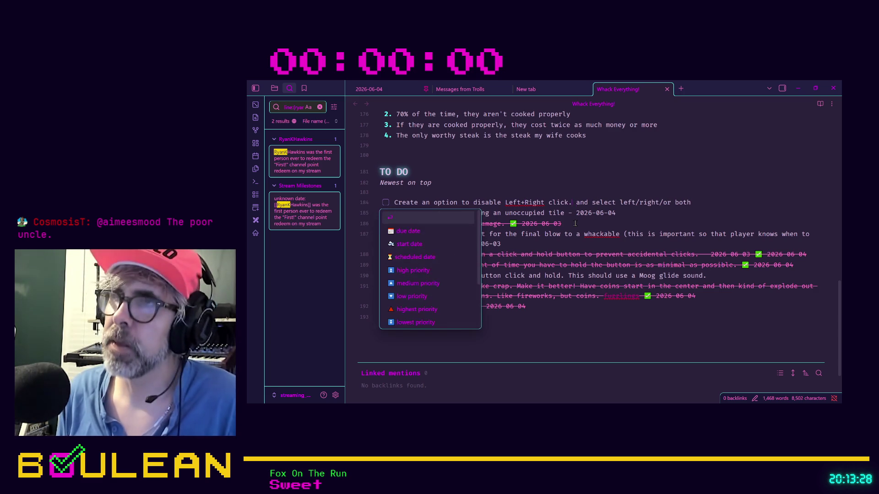
Reword the task to let the player choose between left, right or both, and date it 2026-06-04.
{"action": "key", "text": "shift+Right"}
{"action": "key", "text": "shift+Right"}
{"action": "key", "text": "shift+Right"}
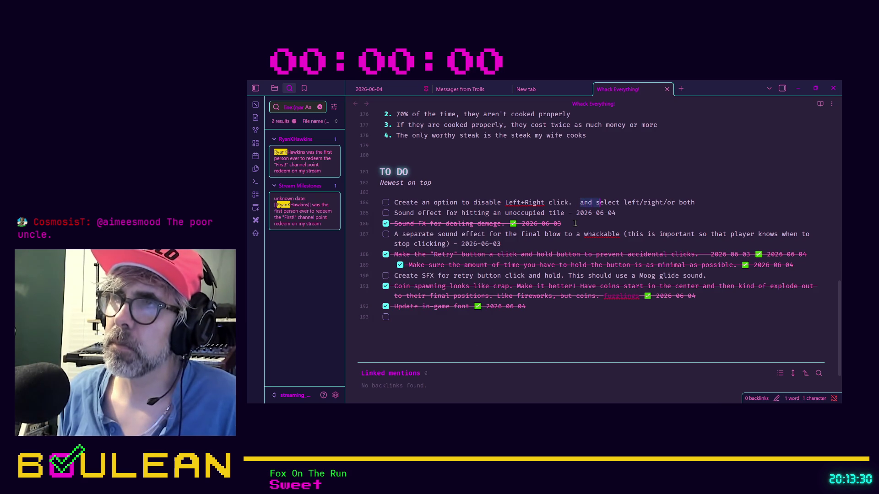
{"action": "type", "text": "Let eh"}
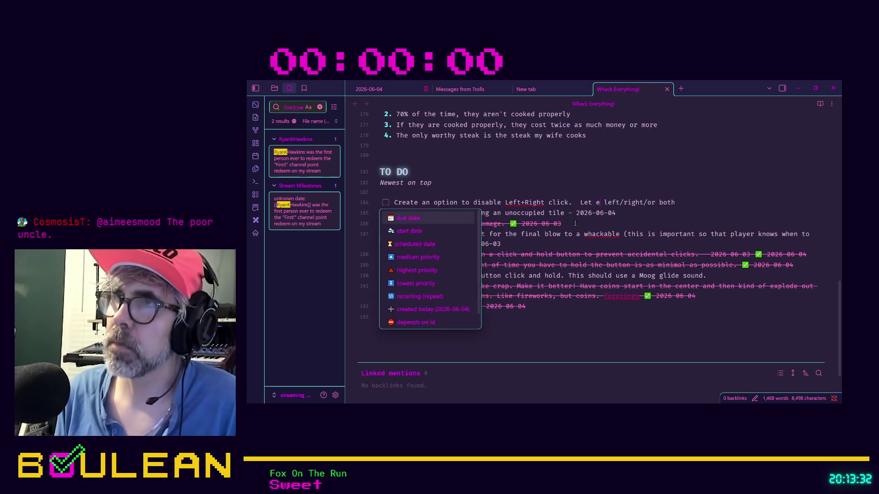
{"action": "key", "text": "BackSpace"}
{"action": "key", "text": "BackSpace"}
{"action": "key", "text": "BackSpace"}
{"action": "type", "text": "the"}
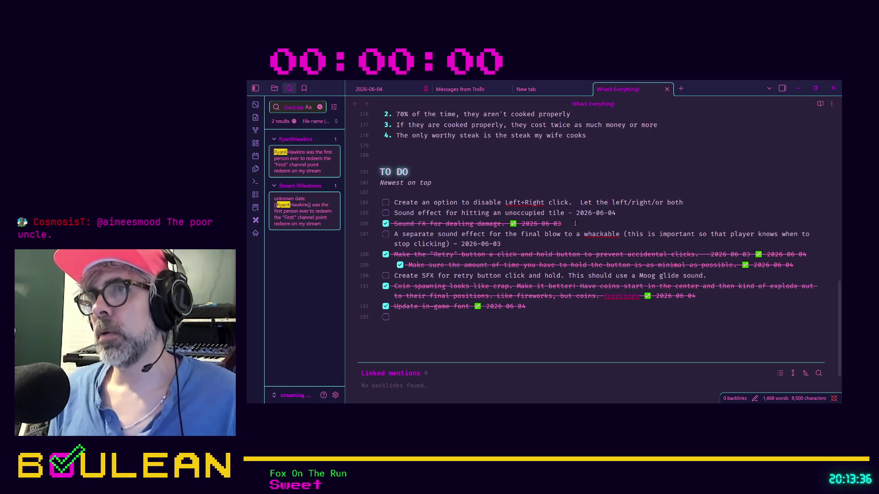
{"action": "type", "text": "pl"}
{"action": "key", "text": "BackSpace"}
{"action": "key", "text": "BackSpace"}
{"action": "type", "text": "player"}
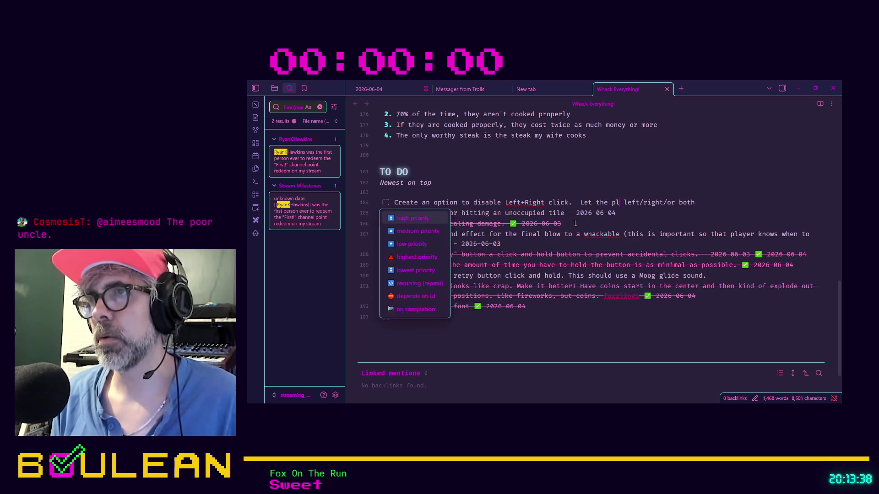
{"action": "type", "text": " choose between"}
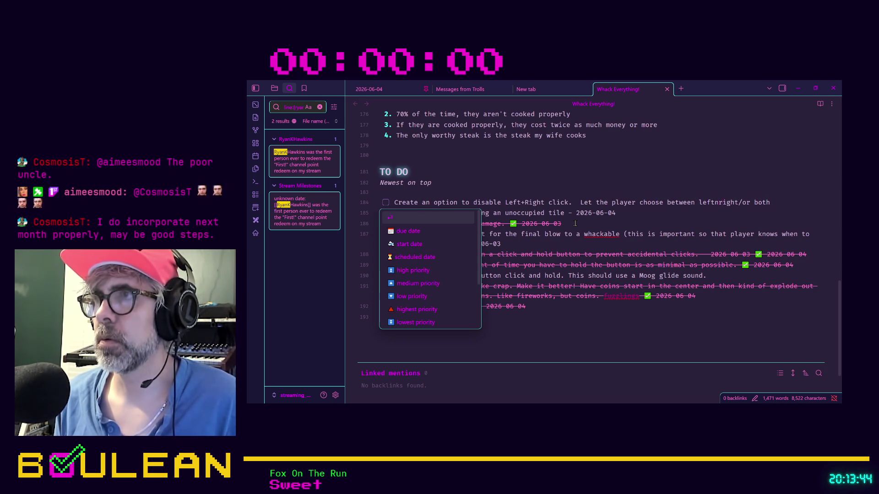
{"action": "key", "text": "BackSpace"}
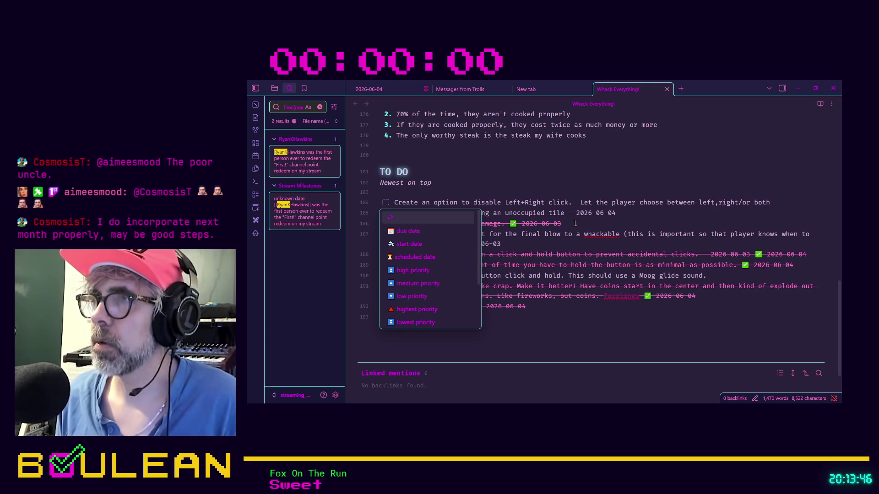
{"action": "type", "text": ","}
{"action": "key", "text": "BackSpace"}
{"action": "type", "text": ","}
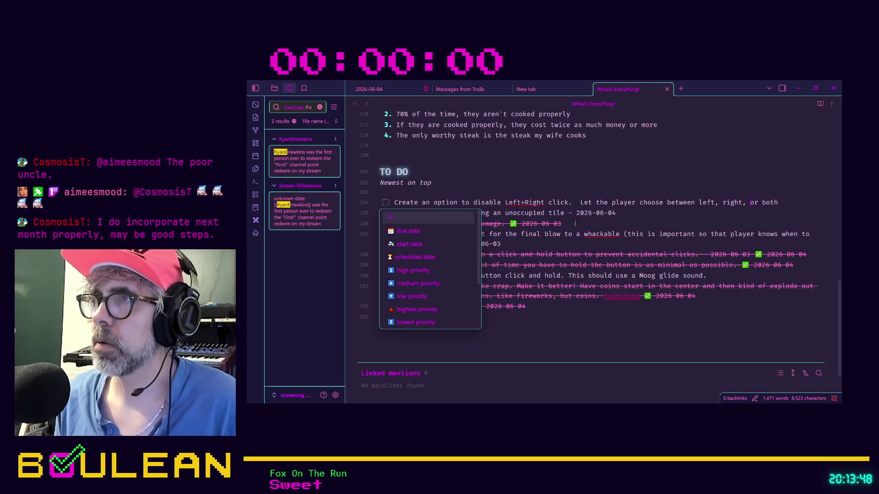
{"action": "key", "text": "Up"}
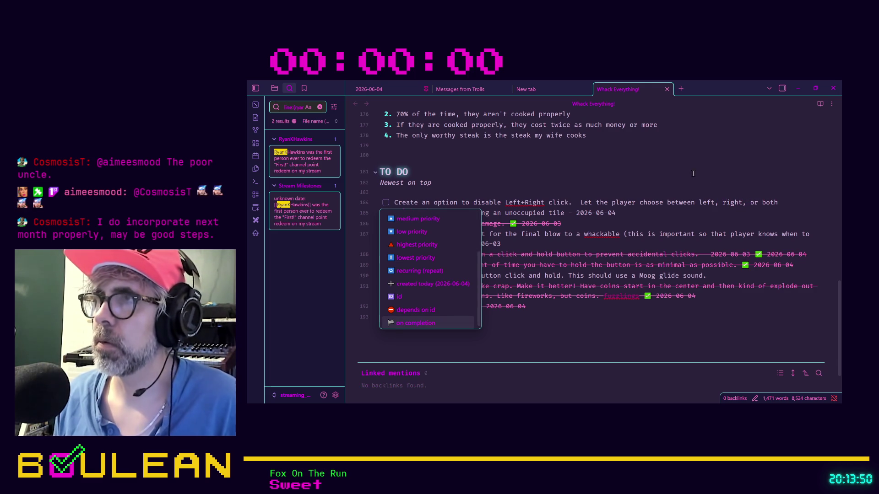
{"action": "key", "text": "Escape"}
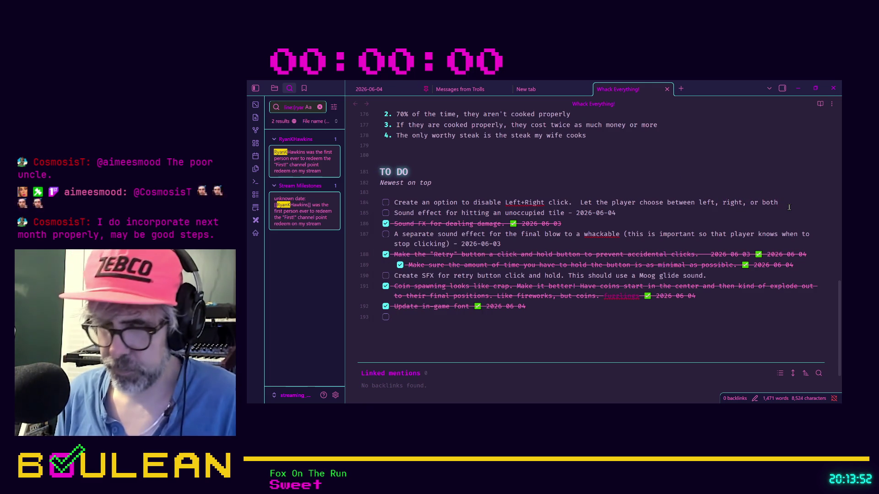
{"action": "type", "text": " - 2026-0"}
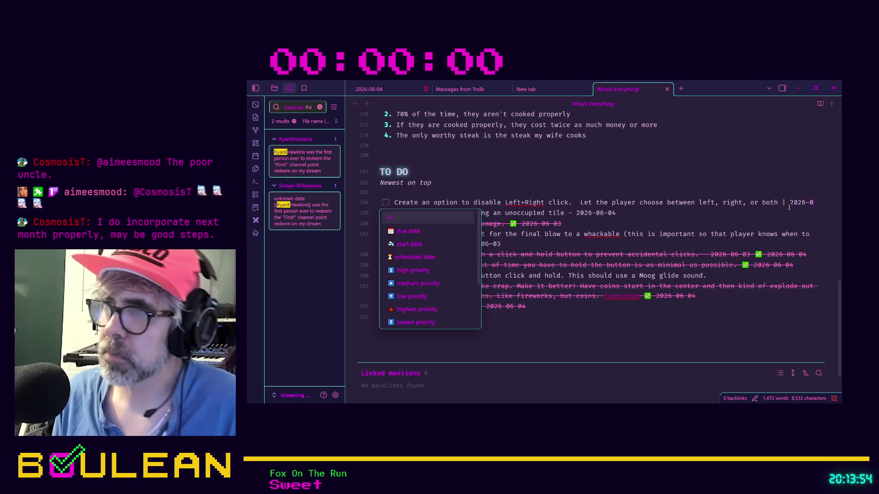
{"action": "type", "text": "6-"}
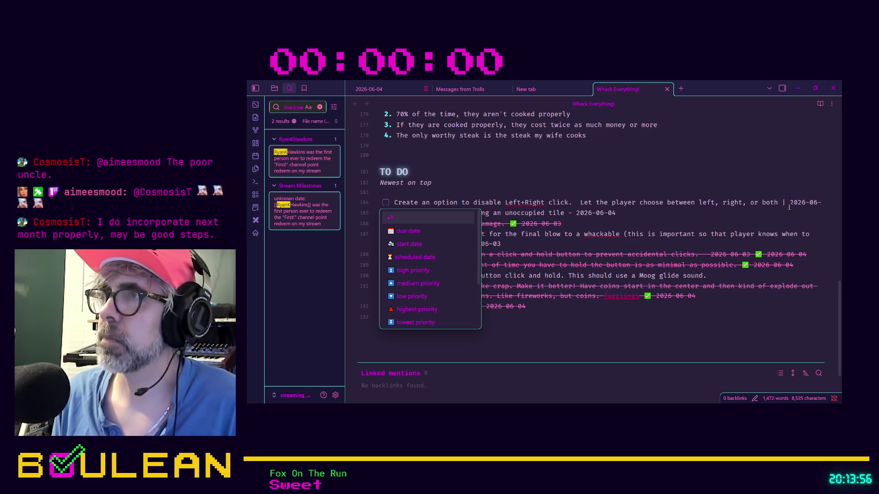
{"action": "type", "text": "05"}
{"action": "key", "text": "BackSpace"}
{"action": "type", "text": "4"}
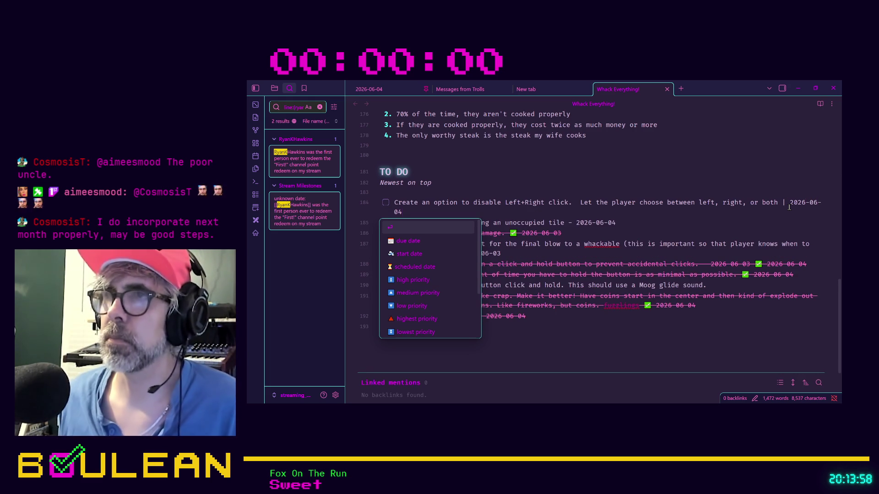
{"action": "key", "text": "Escape"}
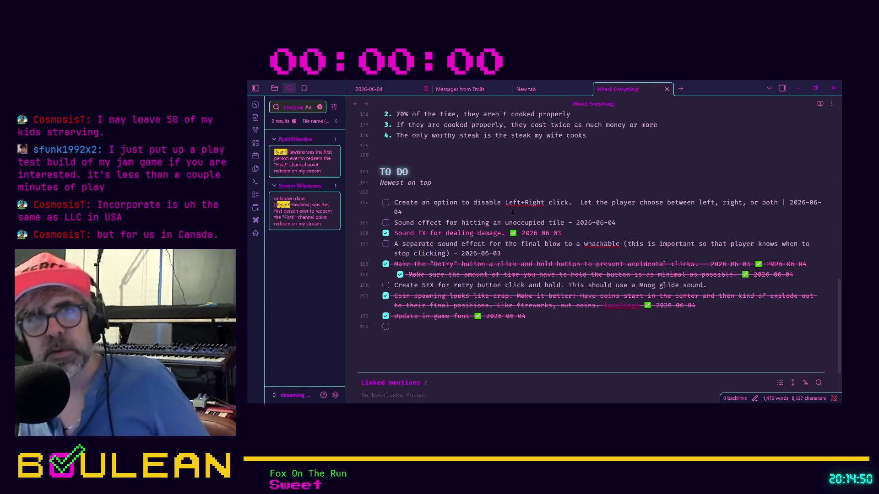
Delete the empty trailing checkbox under TO DO, then bring up Discord's food-food-food channel in the browser.
{"action": "right_click", "coordinate": [513, 213]}
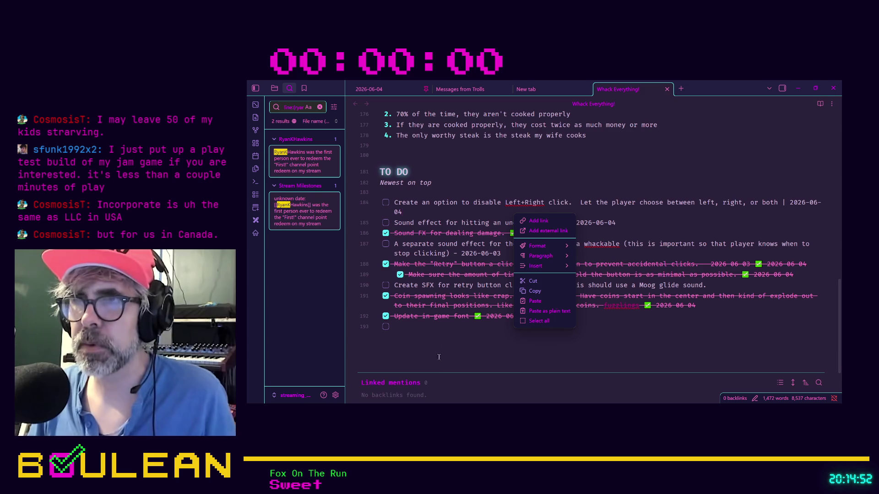
{"action": "left_click", "coordinate": [453, 336]}
{"action": "key", "text": "BackSpace"}
{"action": "key", "text": "BackSpace"}
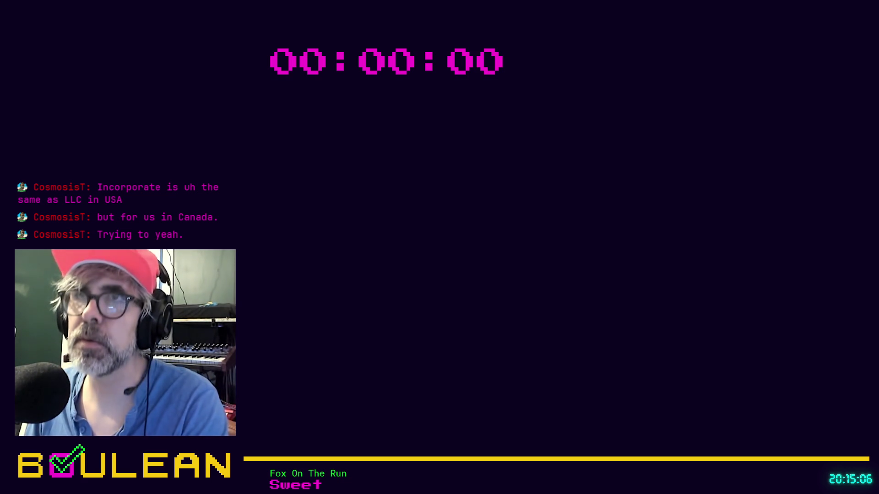
{"action": "left_click", "coordinate": [604, 94]}
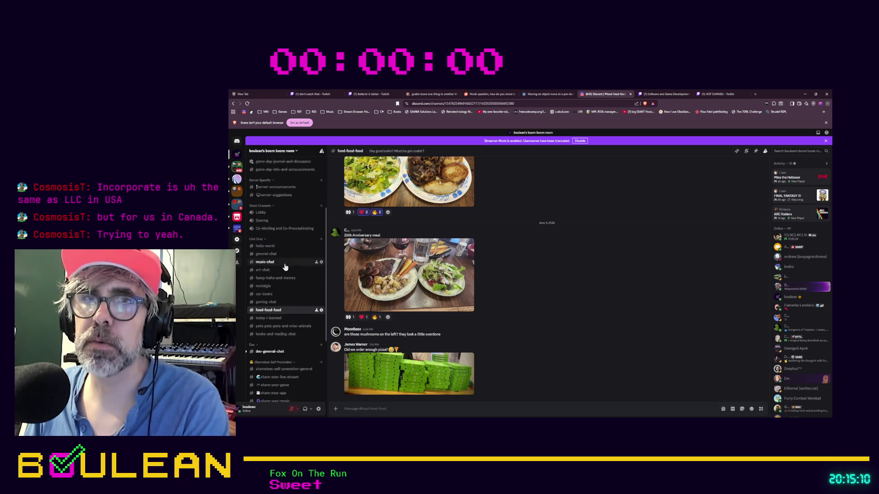
Browse the stream-my-game-submissions and share-your-game channels in Discord.
{"action": "left_click", "coordinate": [289, 233]}
{"action": "scroll", "coordinate": [292, 293], "scroll_direction": "down", "scroll_amount": 3}
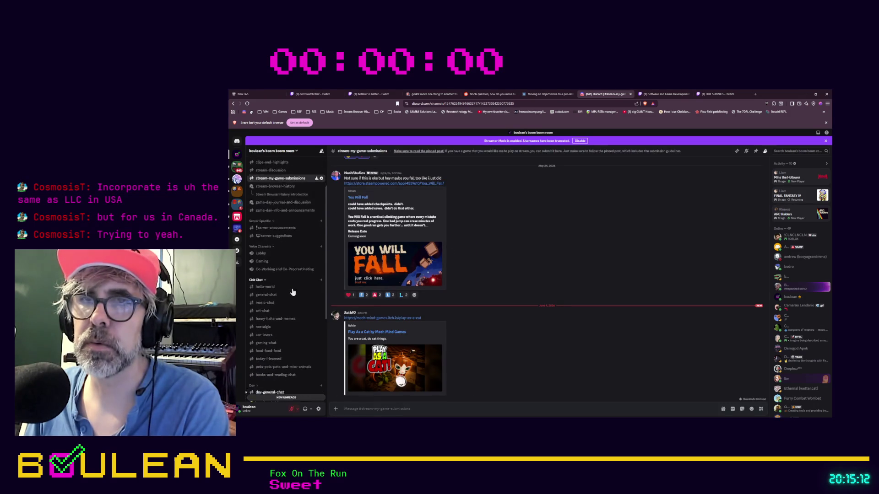
{"action": "scroll", "coordinate": [295, 305], "scroll_direction": "down", "scroll_amount": 3}
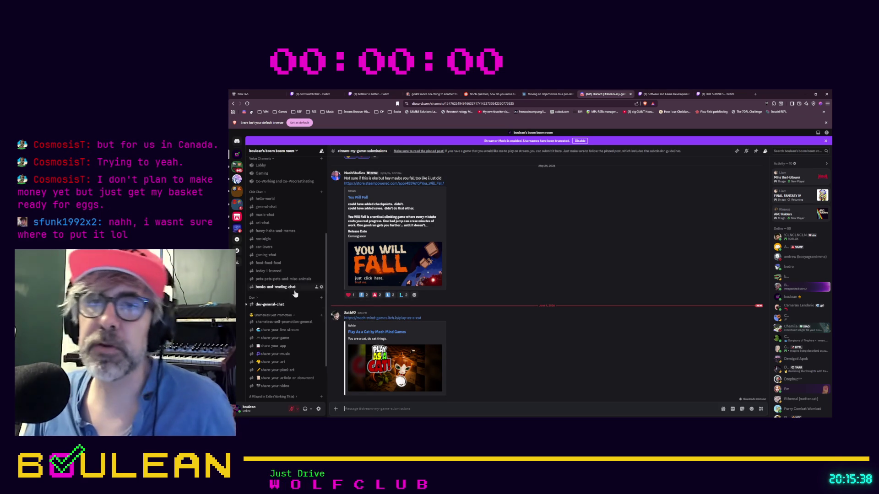
{"action": "scroll", "coordinate": [295, 293], "scroll_direction": "down", "scroll_amount": 1}
{"action": "scroll", "coordinate": [295, 275], "scroll_direction": "down", "scroll_amount": 1}
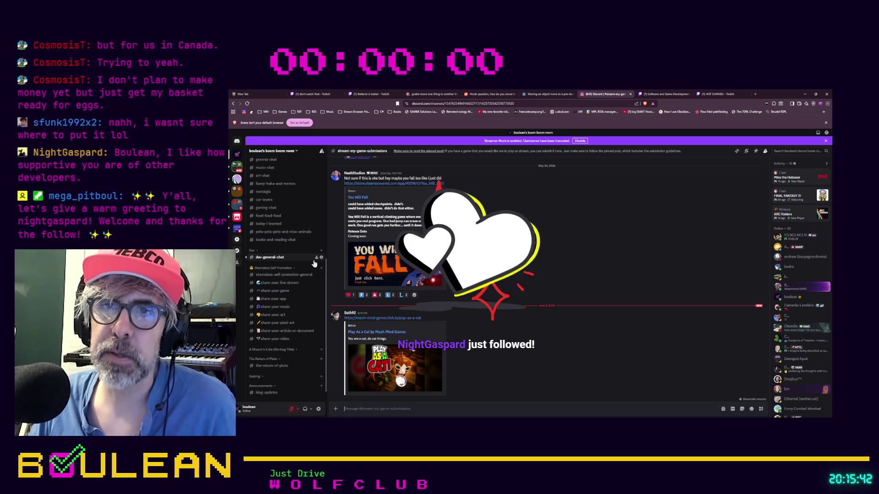
{"action": "left_click", "coordinate": [297, 291]}
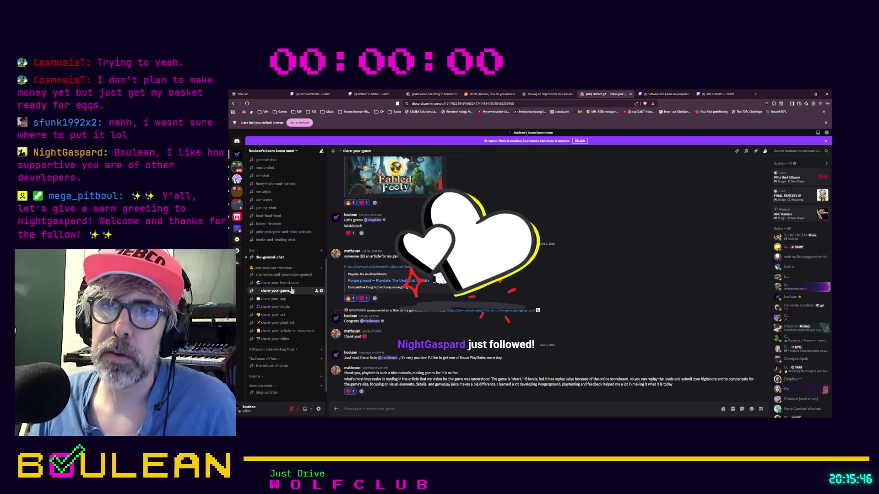
{"action": "scroll", "coordinate": [298, 266], "scroll_direction": "up", "scroll_amount": 3}
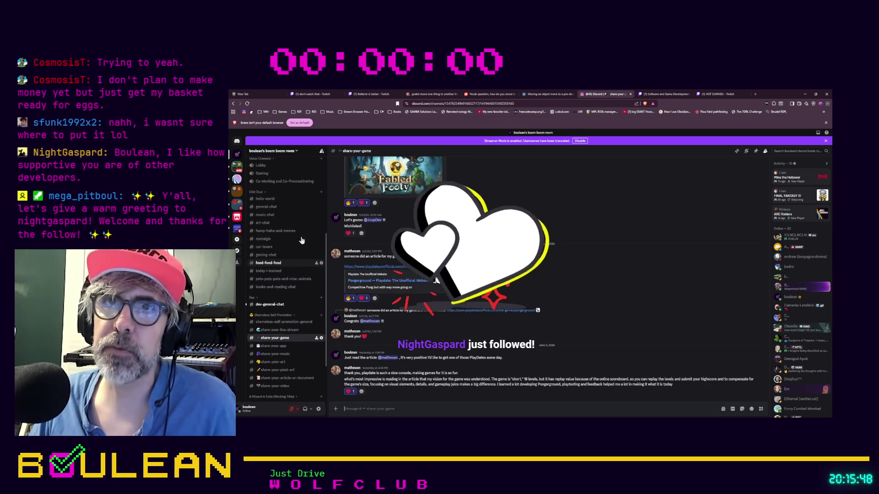
{"action": "scroll", "coordinate": [302, 240], "scroll_direction": "up", "scroll_amount": 5}
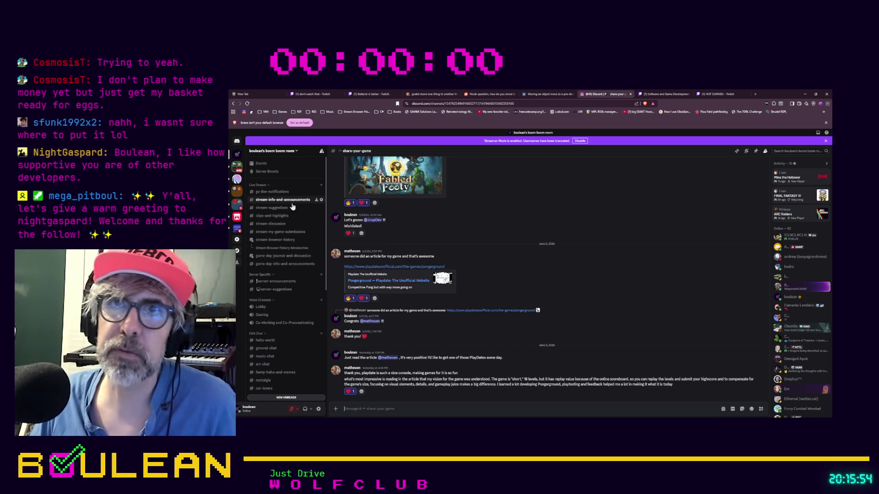
Follow the Play As a Cat submission link and switch to its itch.io tab.
{"action": "left_click", "coordinate": [294, 233]}
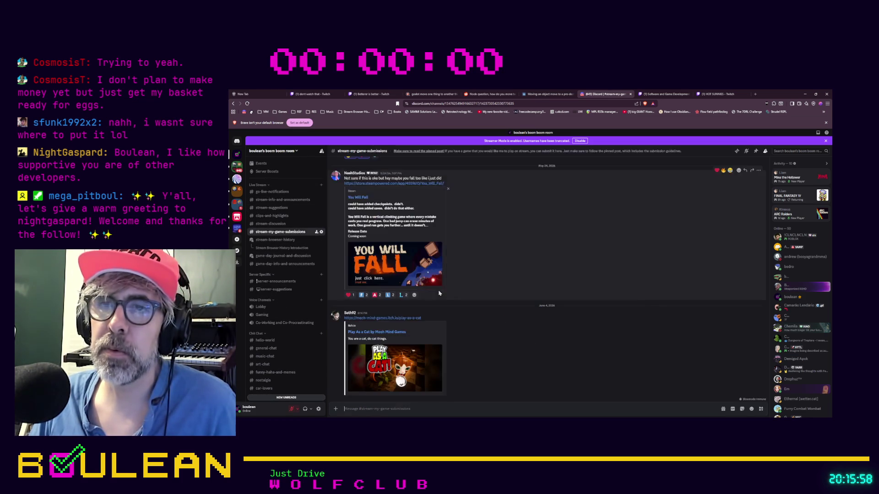
{"action": "left_click", "coordinate": [398, 318]}
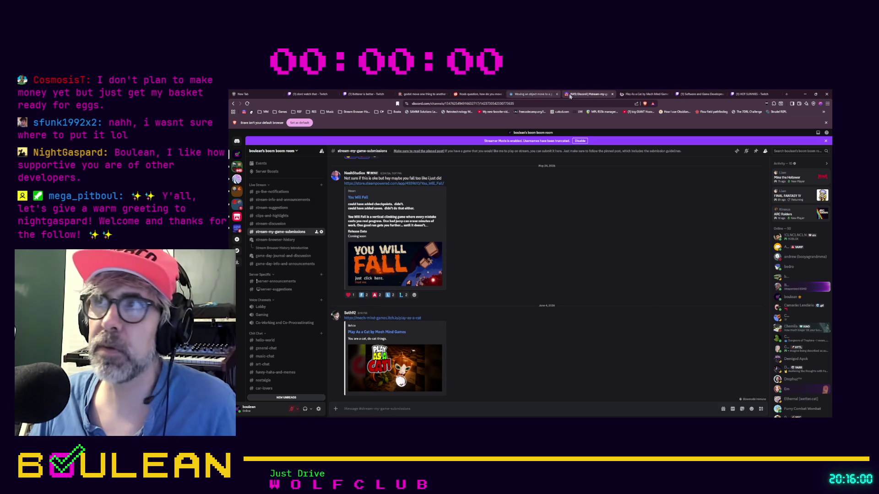
{"action": "left_click", "coordinate": [629, 95]}
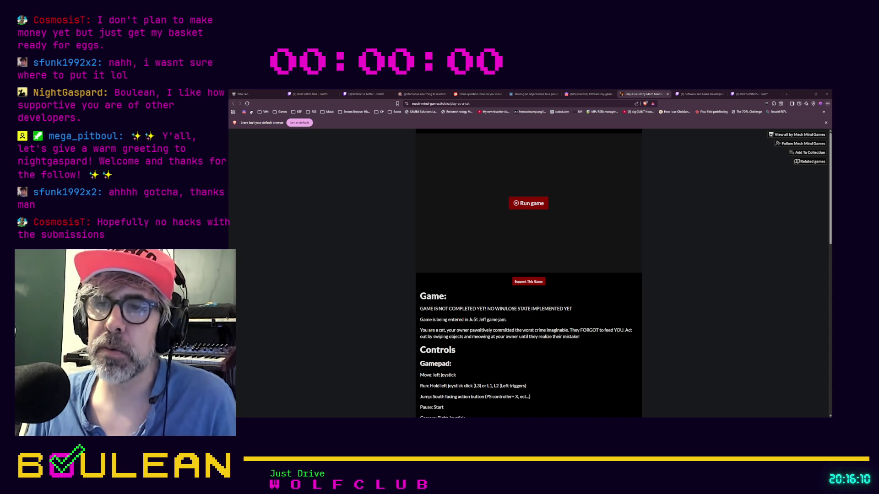
{"action": "scroll", "coordinate": [528, 275], "scroll_direction": "down", "scroll_amount": 5}
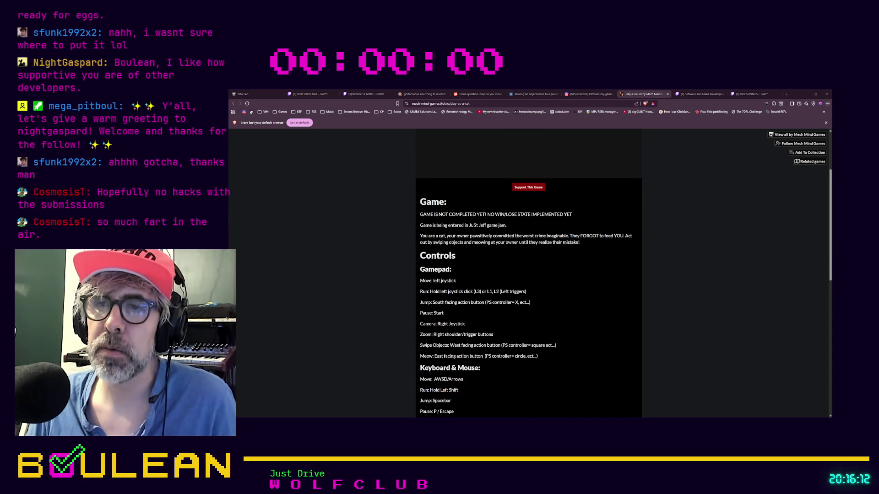
{"action": "scroll", "coordinate": [528, 275], "scroll_direction": "up", "scroll_amount": 3}
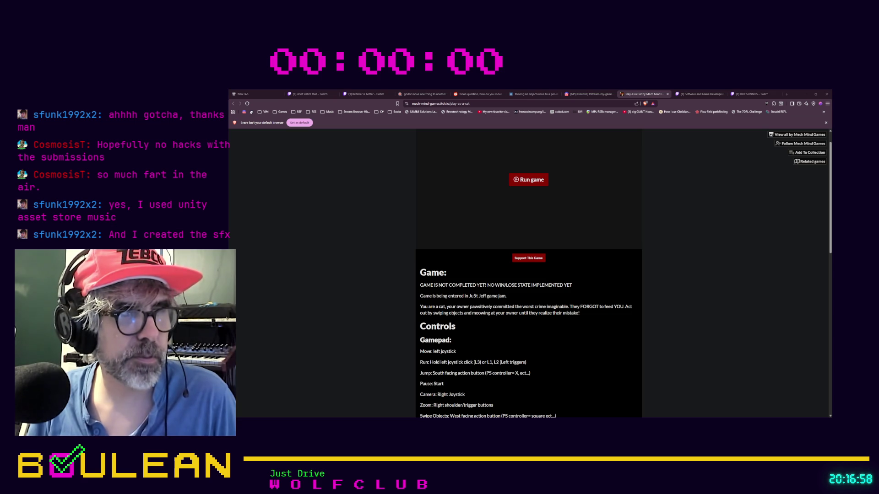
{"action": "left_click", "coordinate": [376, 248]}
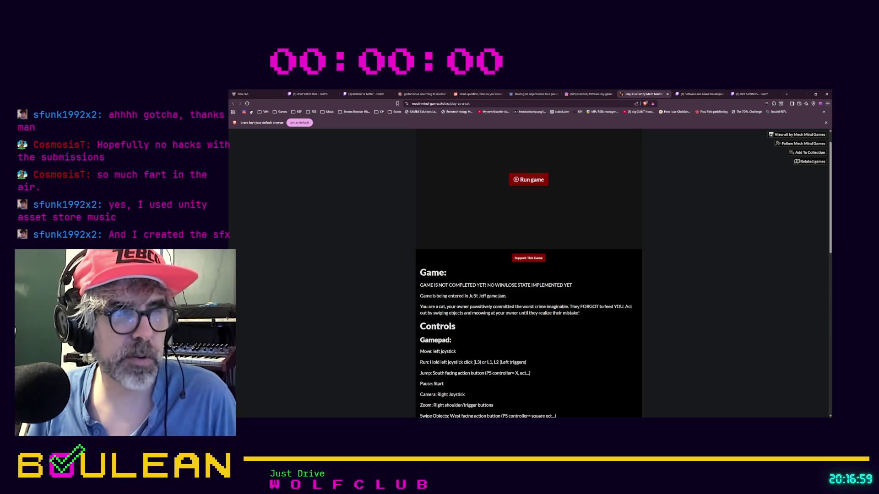
Run Play As a Cat from itch.io with the browser and game both fullscreen.
{"action": "left_click", "coordinate": [516, 180]}
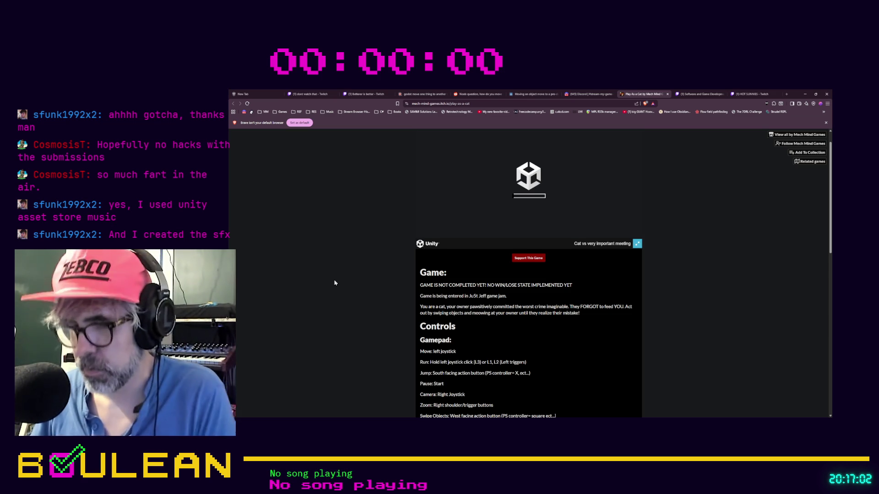
{"action": "key", "text": "F11"}
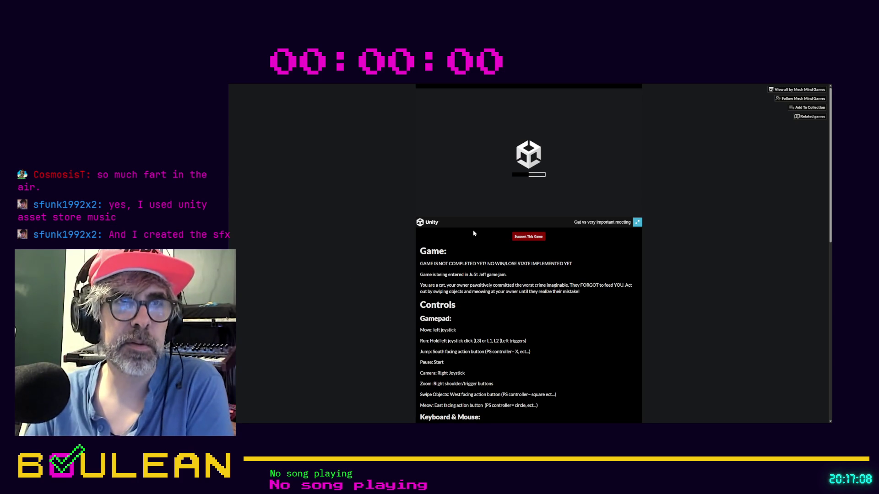
{"action": "left_click", "coordinate": [635, 225]}
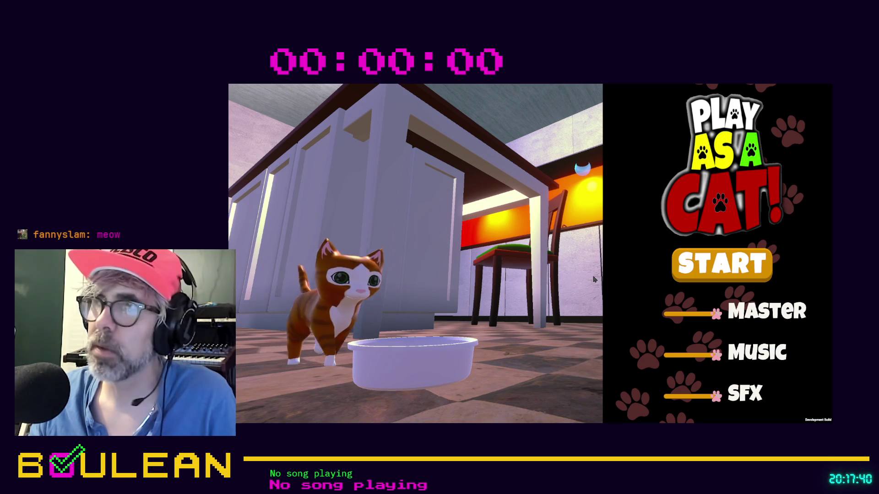
Start the game, run and jump the cat around the bed and pillows, then exit fullscreen.
{"action": "left_click", "coordinate": [718, 264]}
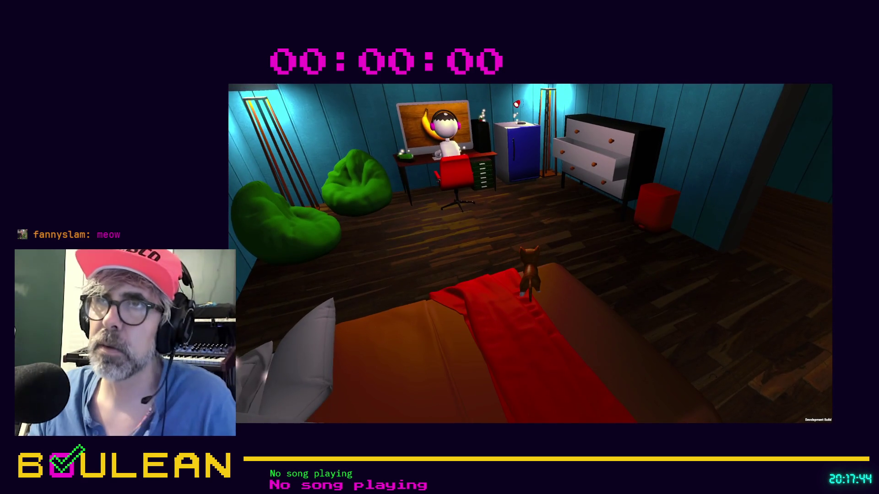
{"action": "key", "text": "w"}
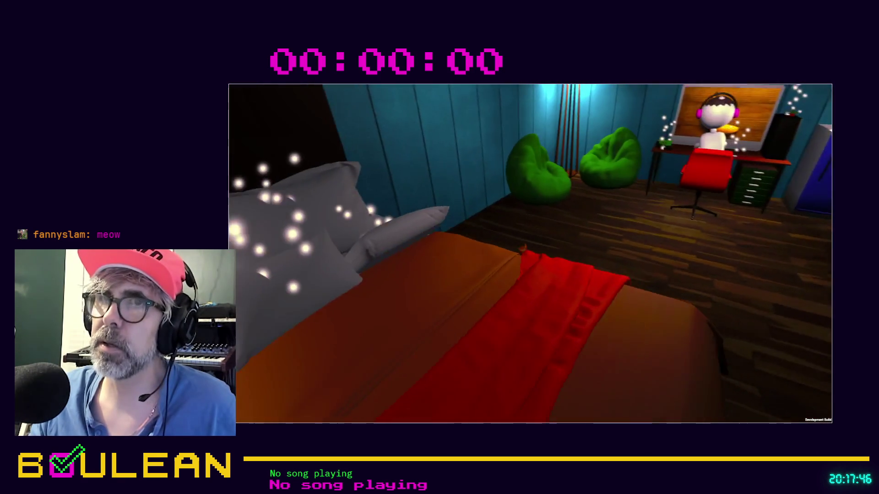
{"action": "key", "text": "w"}
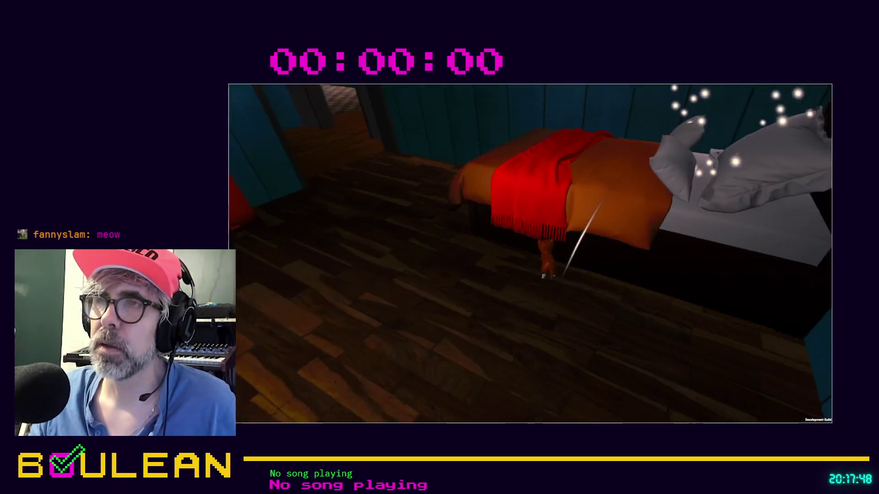
{"action": "key", "text": "space"}
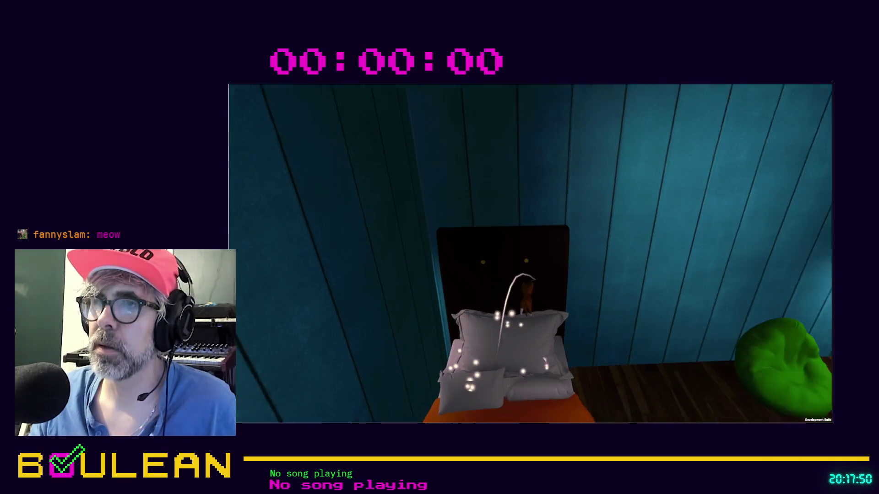
{"action": "key", "text": "s"}
{"action": "key", "text": "a"}
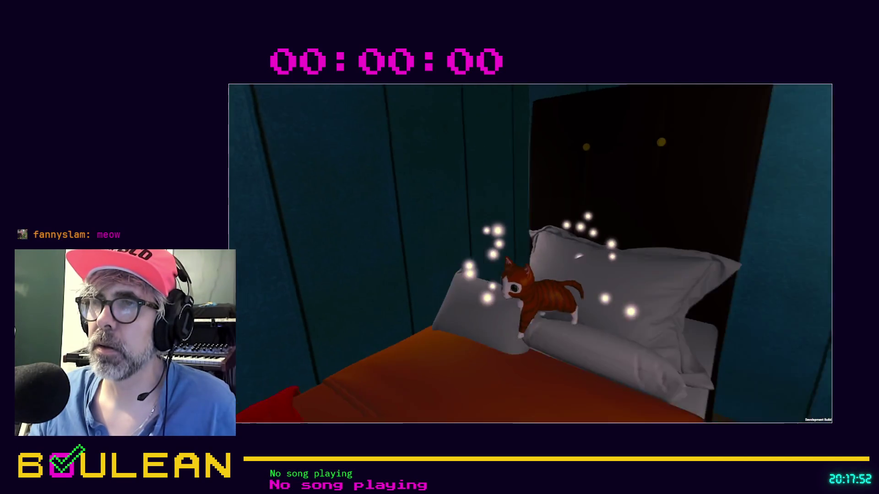
{"action": "key", "text": "s"}
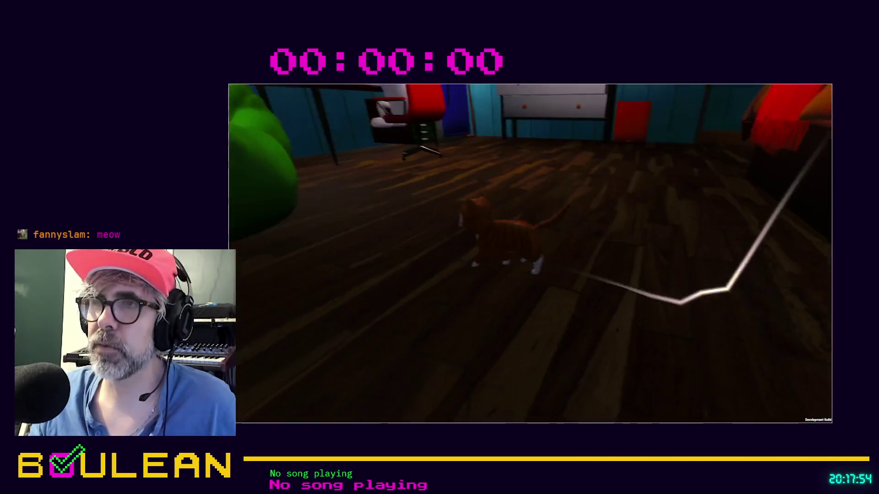
{"action": "key", "text": "a"}
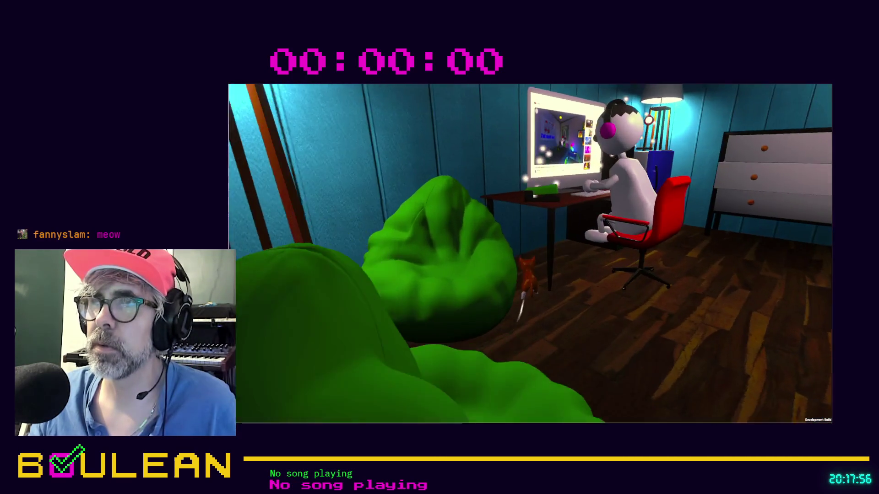
{"action": "key", "text": "w"}
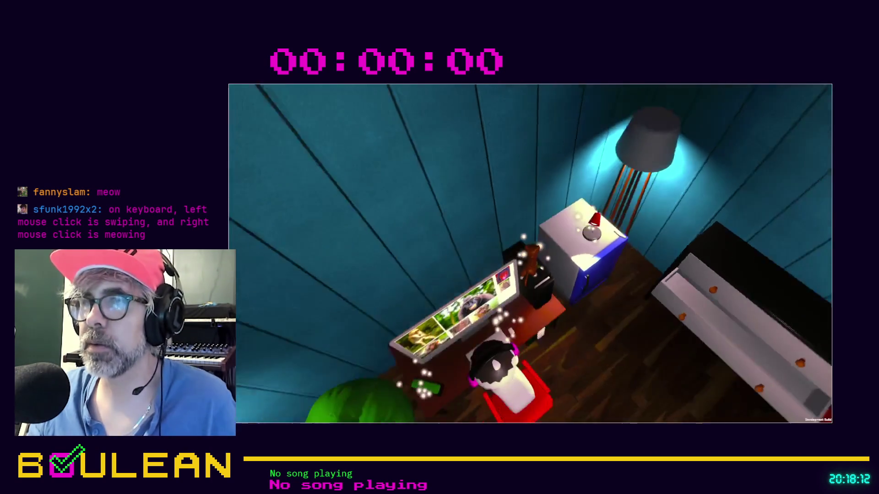
{"action": "key", "text": "Escape"}
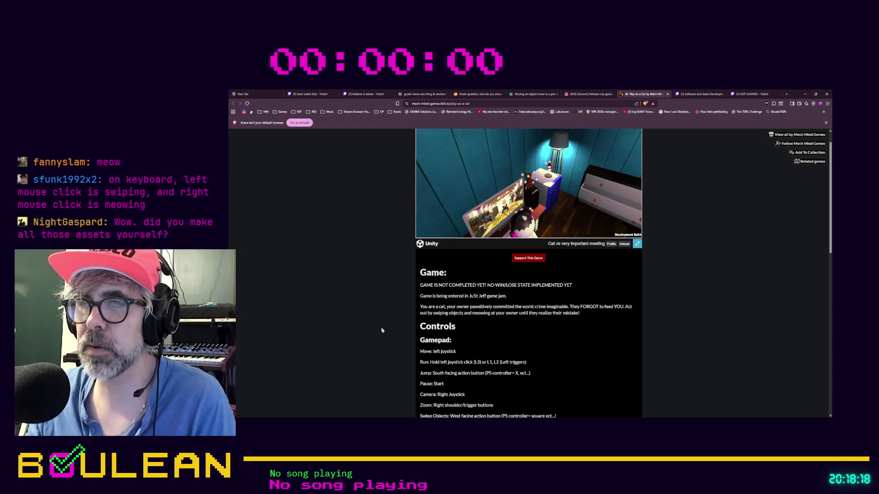
Scroll the itch.io page so the whole game embed is visible.
{"action": "scroll", "coordinate": [382, 330], "scroll_direction": "down", "scroll_amount": 1}
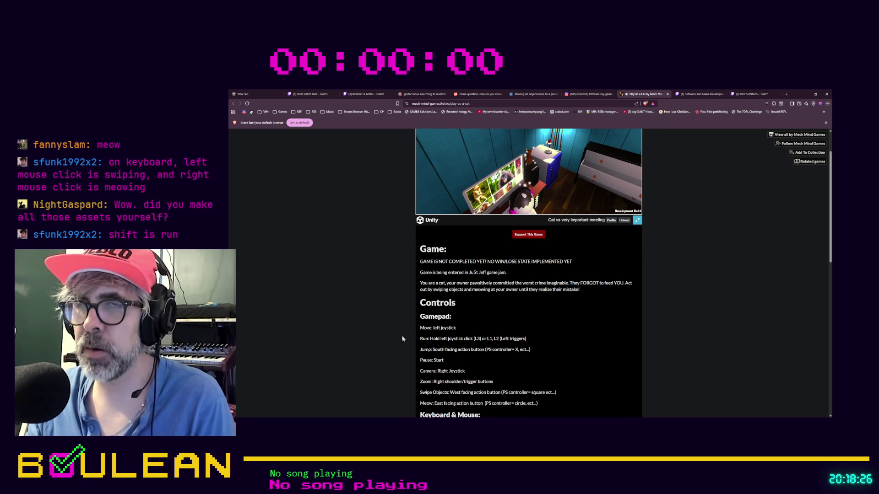
{"action": "scroll", "coordinate": [403, 339], "scroll_direction": "down", "scroll_amount": 1}
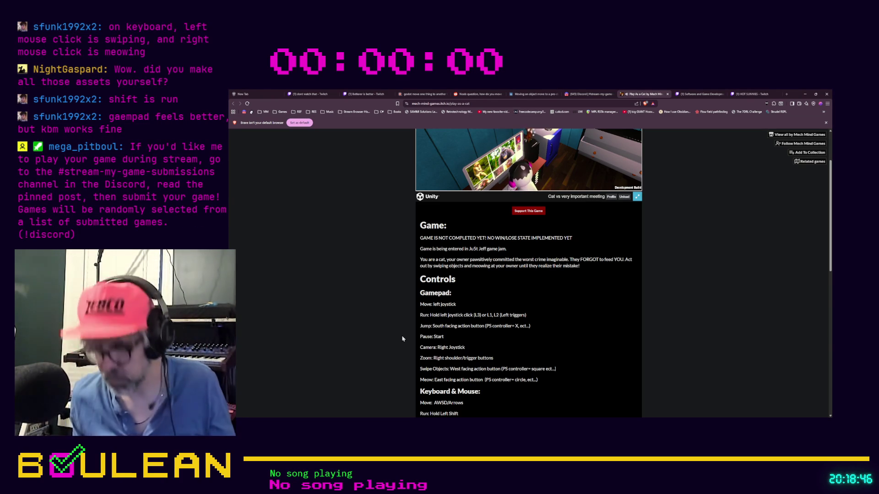
{"action": "scroll", "coordinate": [320, 249], "scroll_direction": "up", "scroll_amount": 2}
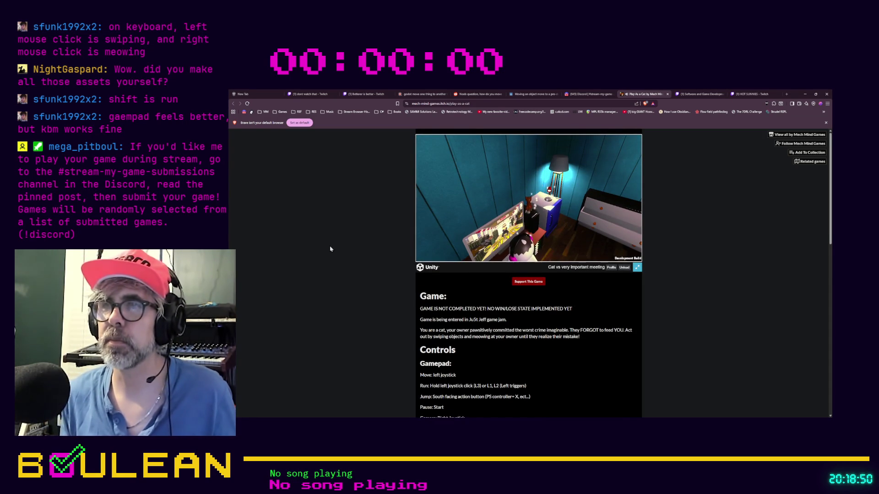
Play fullscreen briefly, hopping the cat onto the box by the nightstand, then exit fullscreen.
{"action": "left_click", "coordinate": [636, 268]}
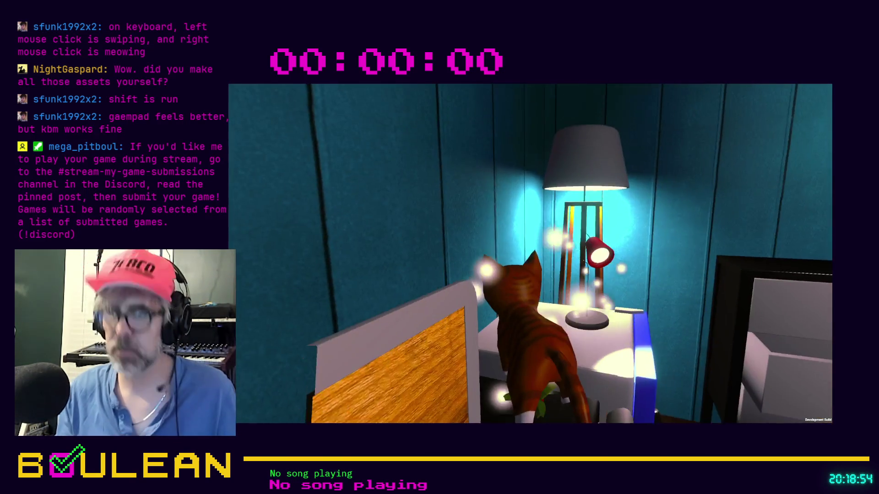
{"action": "key", "text": "s"}
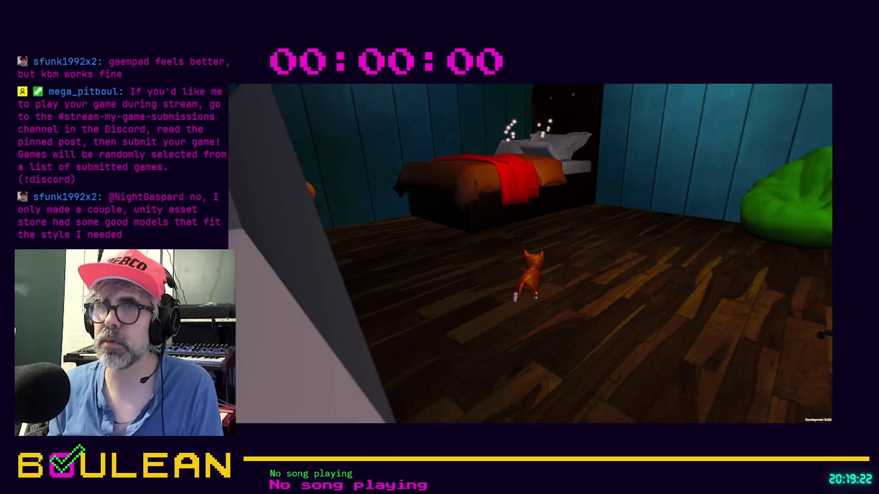
{"action": "key", "text": "Escape"}
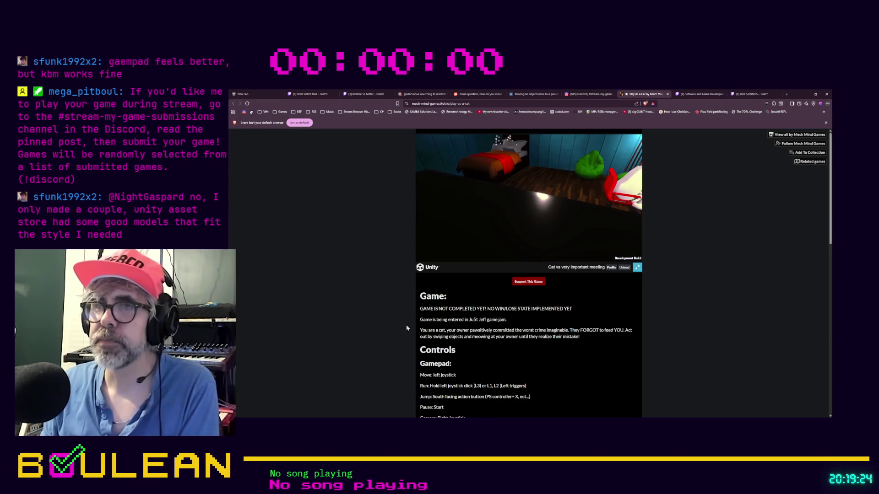
Scroll down the page to read the Keyboard & Mouse controls.
{"action": "scroll", "coordinate": [384, 335], "scroll_direction": "down", "scroll_amount": 1}
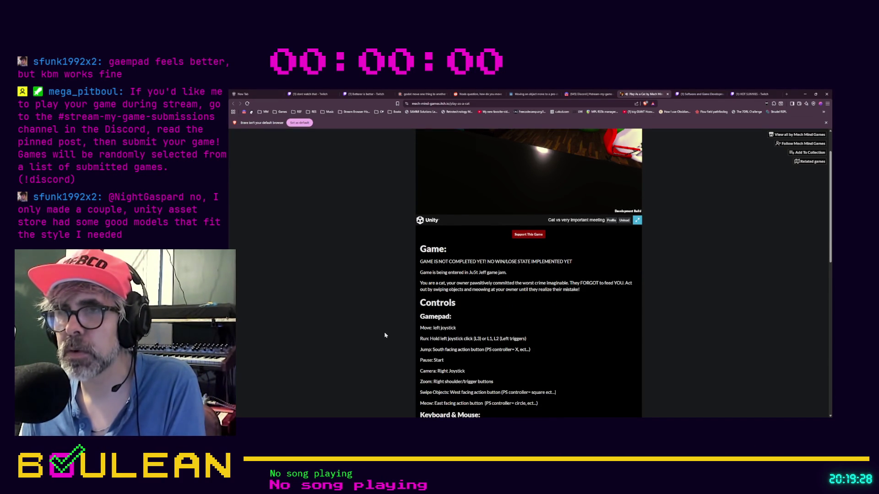
{"action": "scroll", "coordinate": [384, 335], "scroll_direction": "down", "scroll_amount": 1}
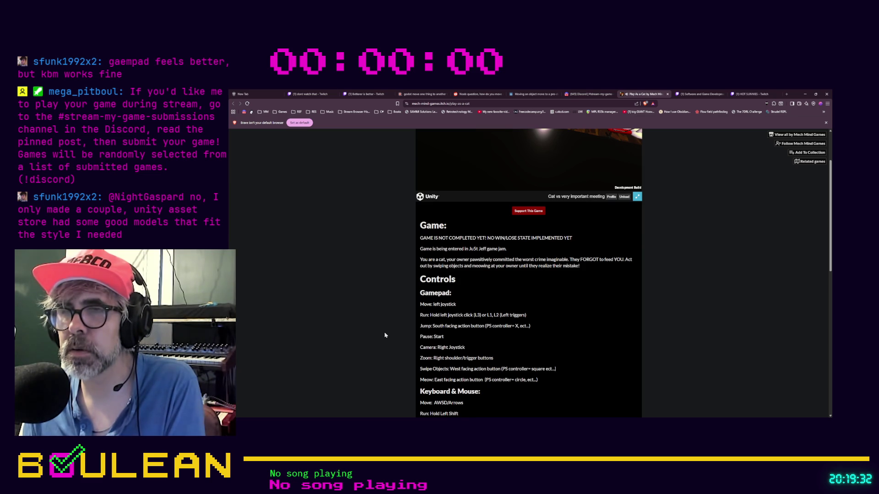
{"action": "scroll", "coordinate": [384, 335], "scroll_direction": "down", "scroll_amount": 1}
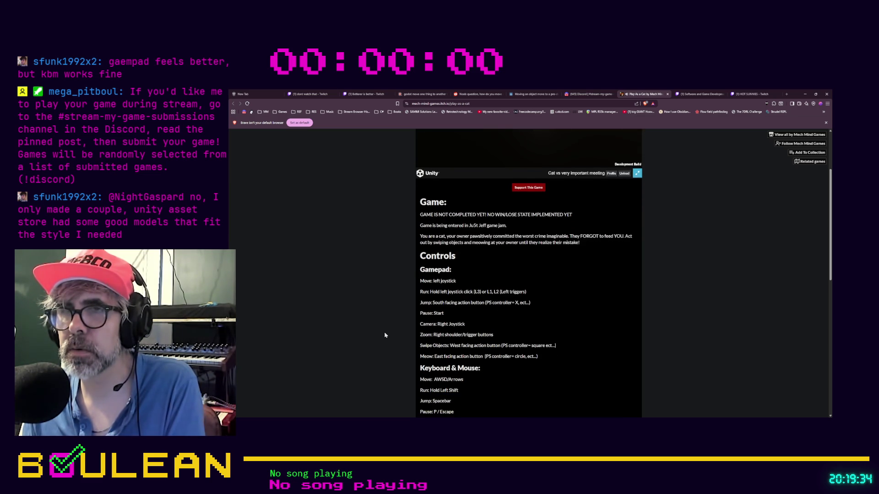
{"action": "scroll", "coordinate": [385, 336], "scroll_direction": "down", "scroll_amount": 1}
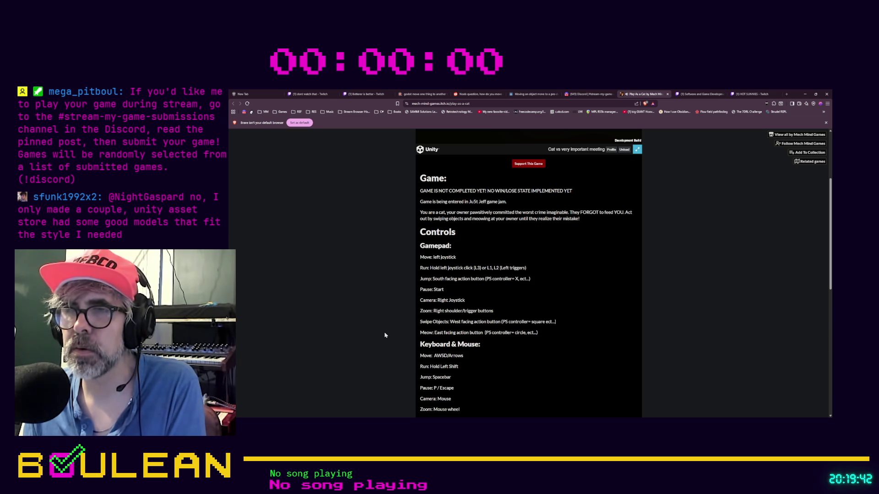
Put the browser in fullscreen and expand the game to fill the screen.
{"action": "key", "text": "F11"}
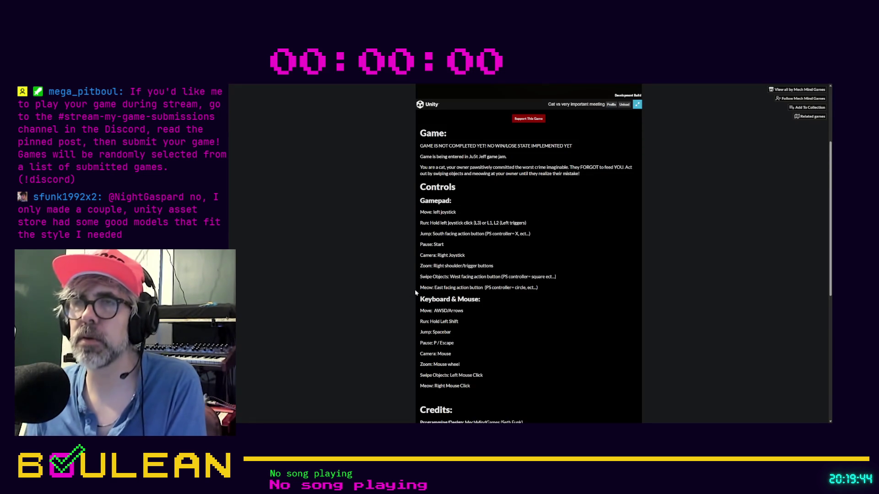
{"action": "scroll", "coordinate": [625, 229], "scroll_direction": "up", "scroll_amount": 5}
{"action": "left_click", "coordinate": [637, 222]}
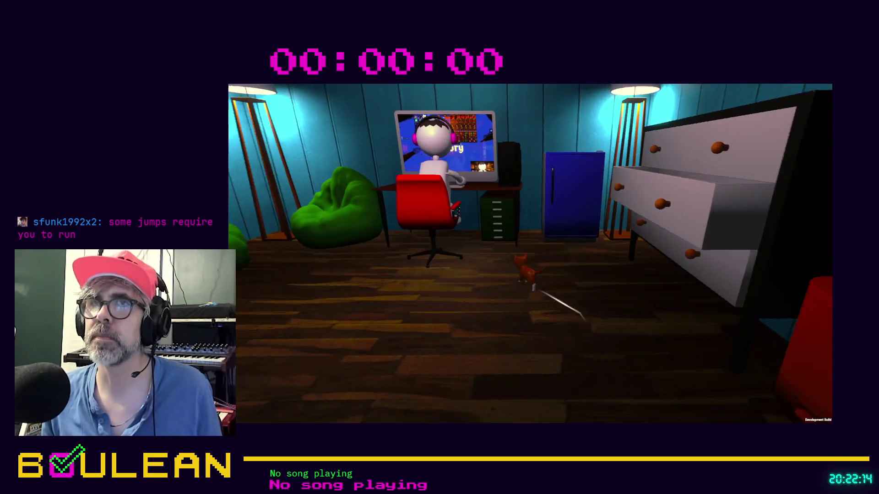
Run the cat past the red chair and beanbag, knocking a pillow, into the hallway.
{"action": "key", "text": "w"}
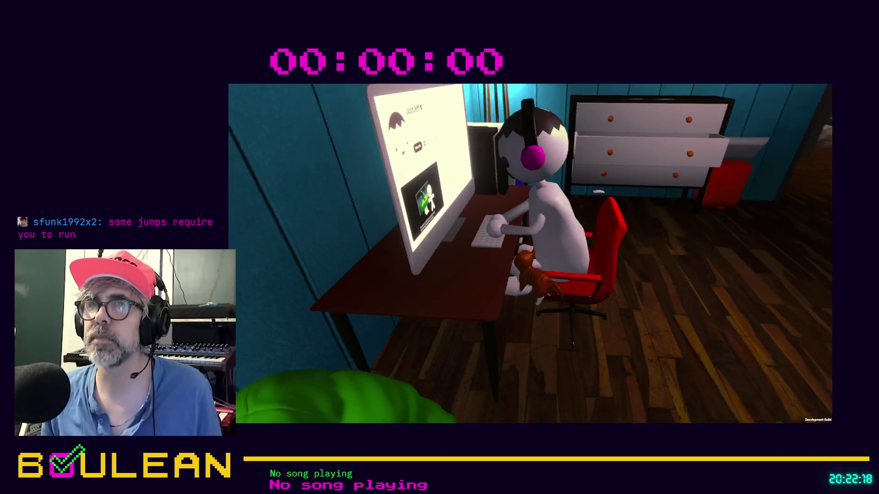
{"action": "key", "text": "w"}
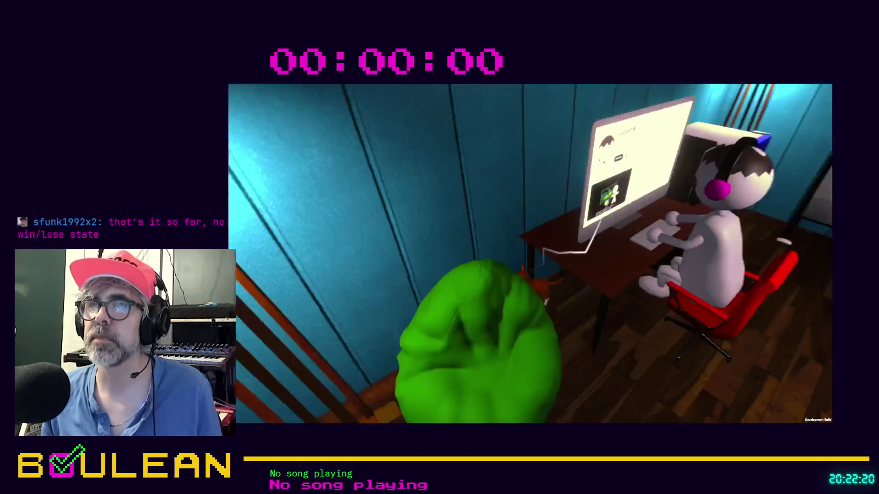
{"action": "key", "text": "w"}
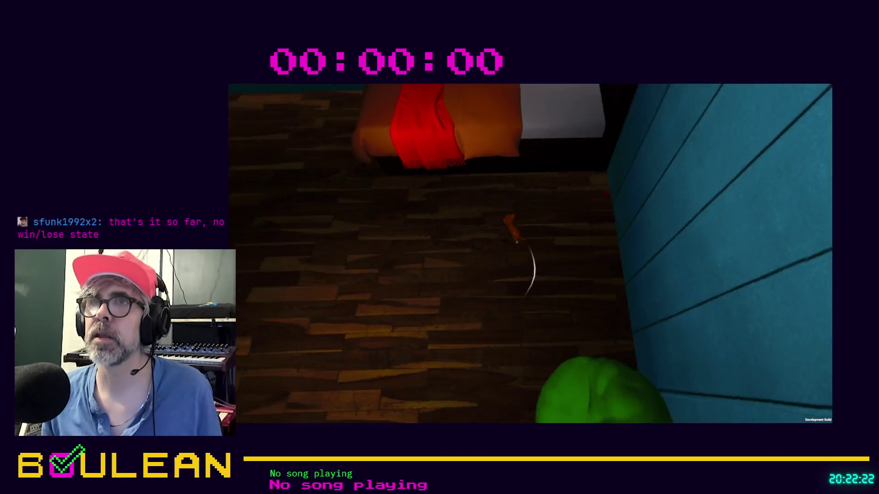
{"action": "key", "text": "w"}
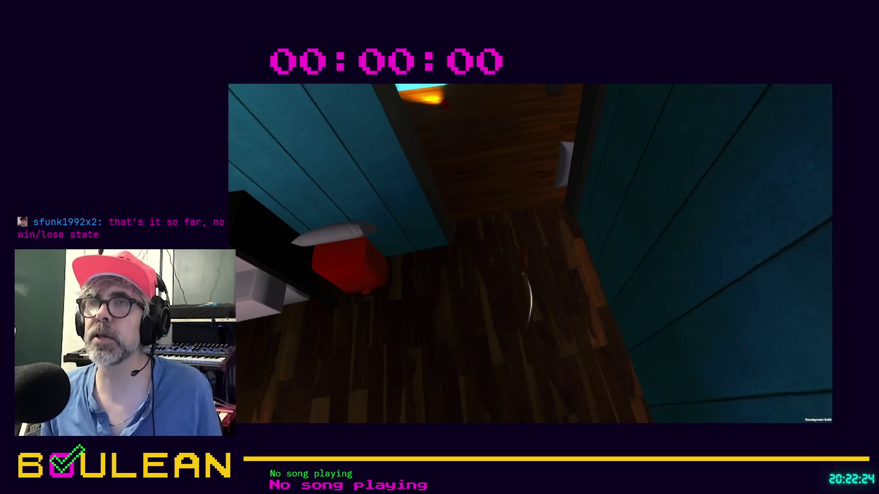
{"action": "key", "text": "w"}
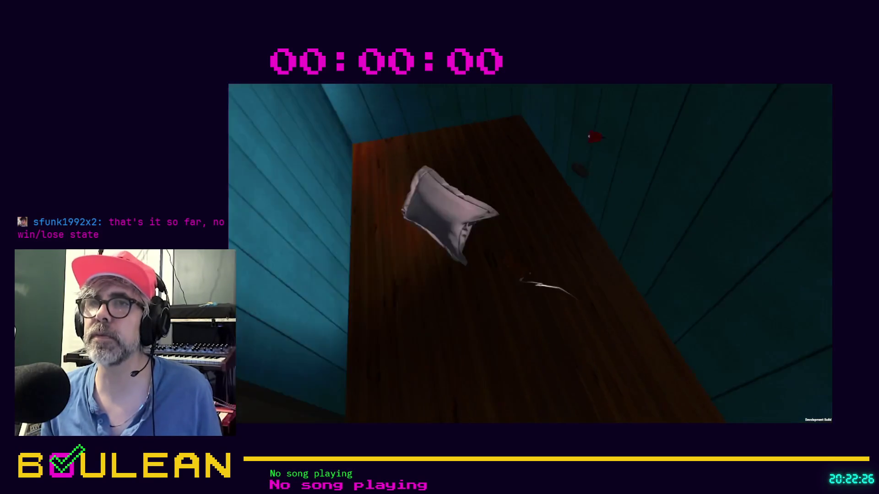
{"action": "key", "text": "w"}
{"action": "key", "text": "w"}
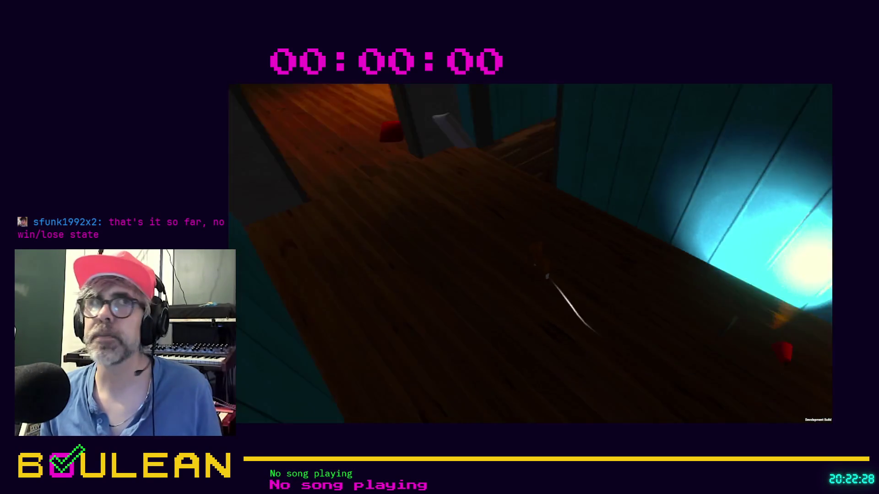
{"action": "key", "text": "w"}
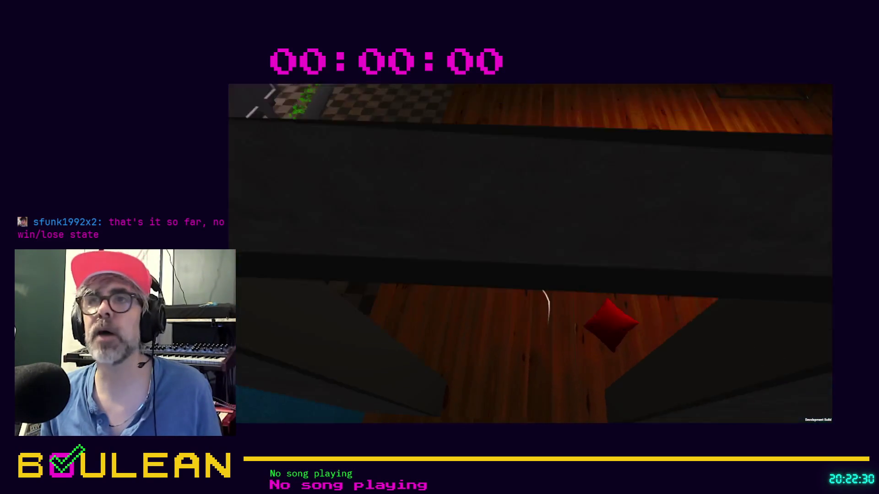
Run the cat through the corridor and living room, around the coffee table, back toward the kitchen.
{"action": "key", "text": "a"}
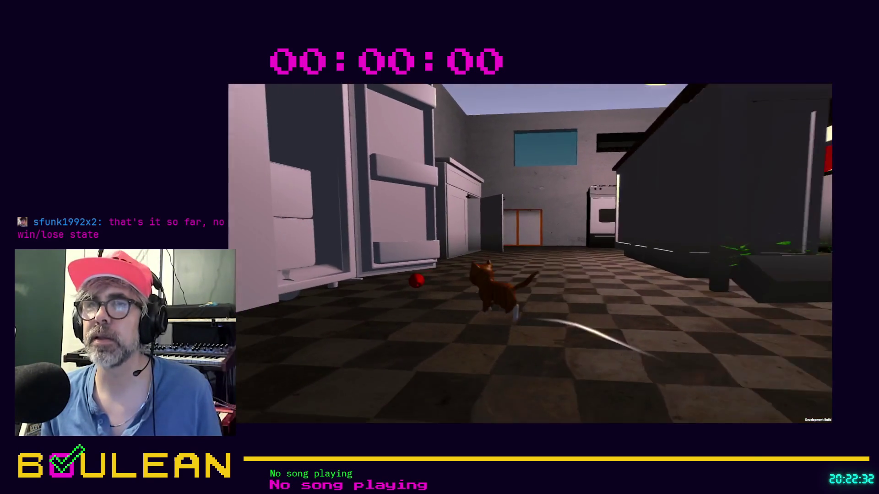
{"action": "key", "text": "space"}
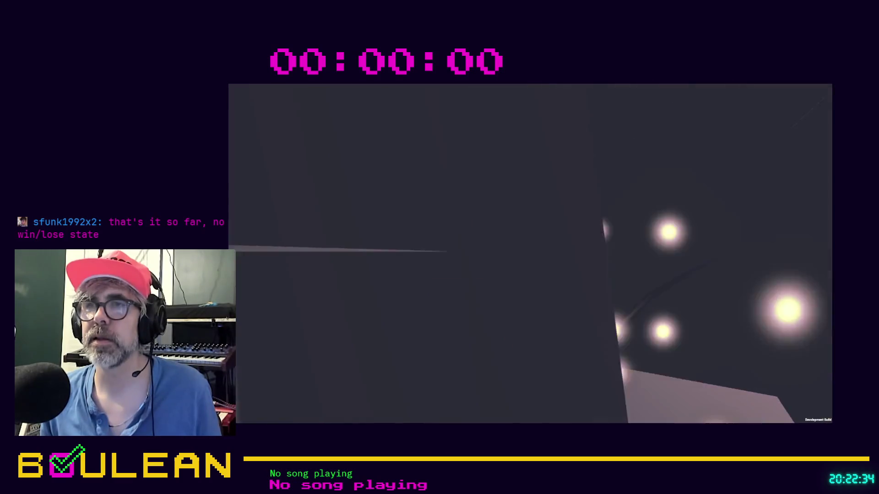
{"action": "key", "text": "w"}
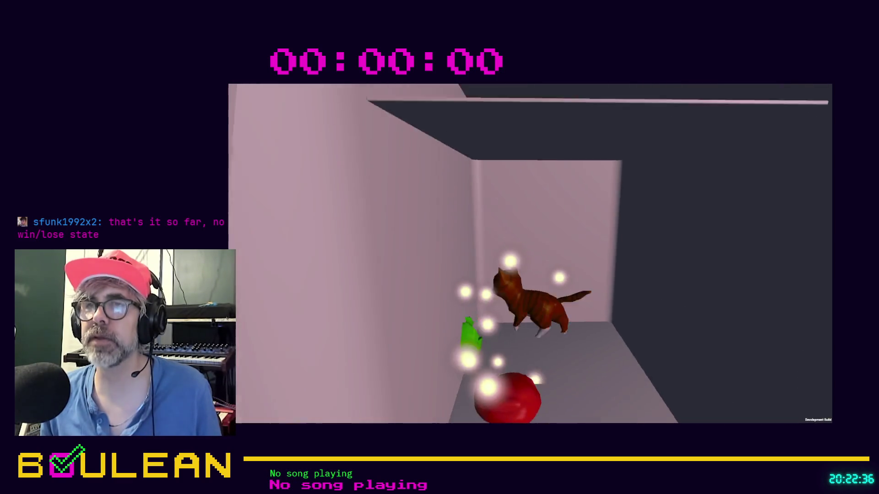
{"action": "key", "text": "w"}
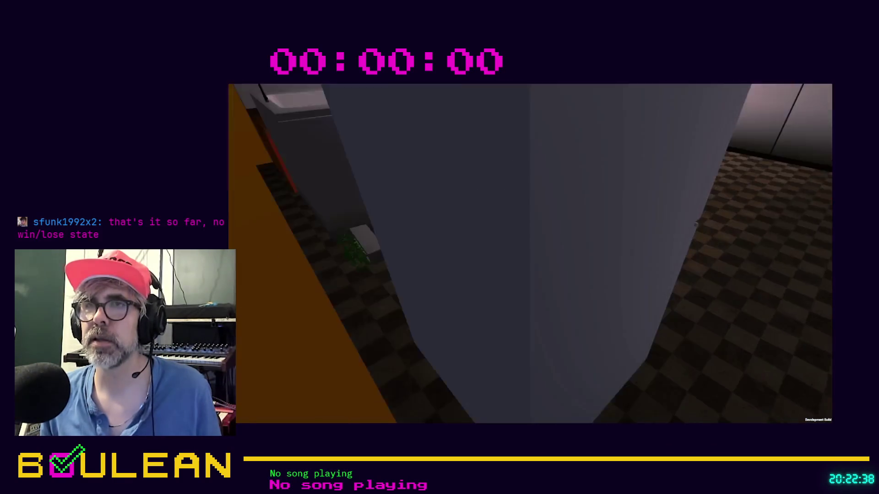
{"action": "key", "text": "w"}
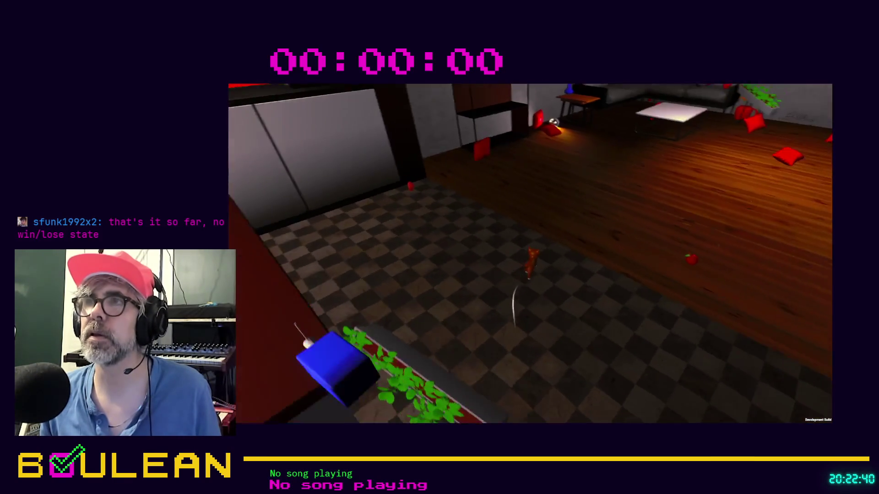
{"action": "key", "text": "w"}
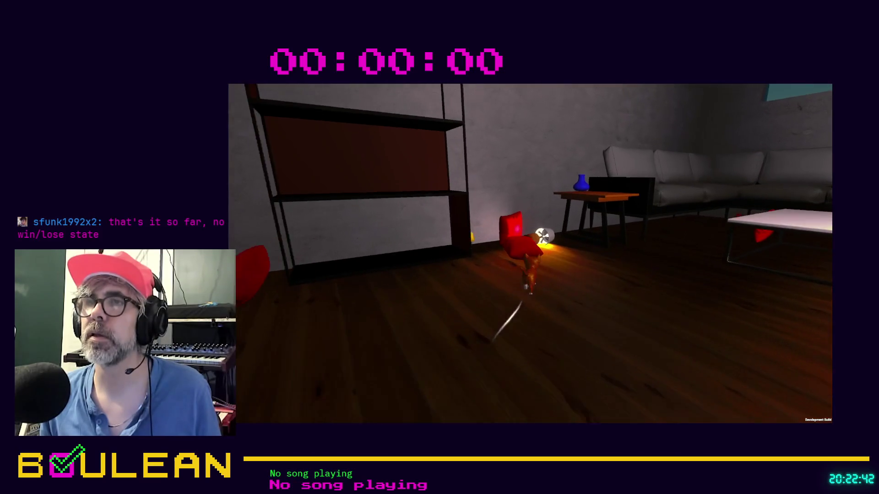
{"action": "key", "text": "w"}
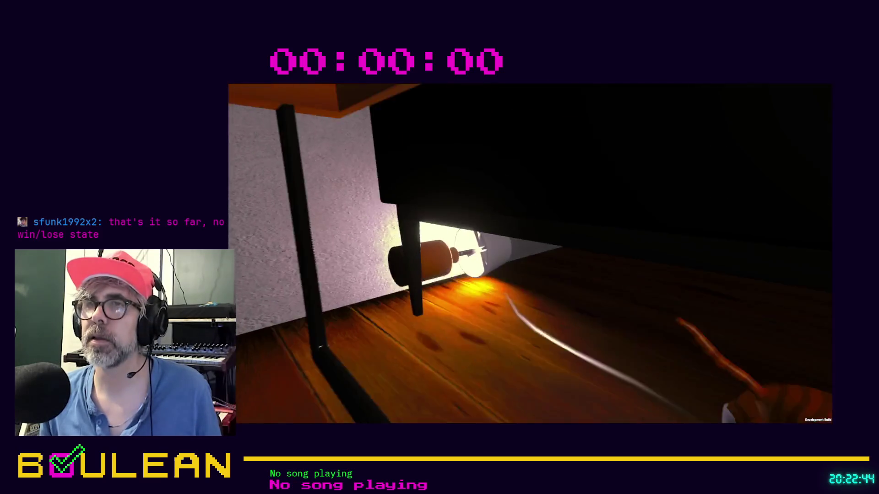
{"action": "key", "text": "w"}
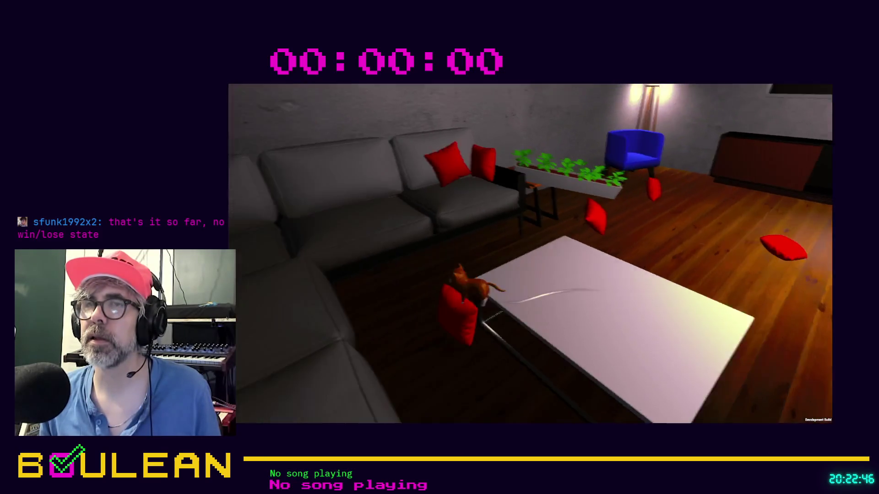
{"action": "key", "text": "w"}
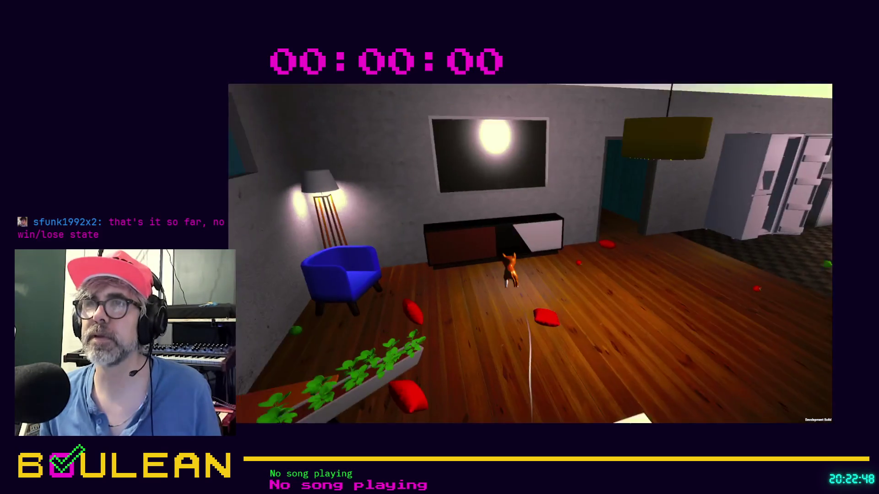
{"action": "key", "text": "w"}
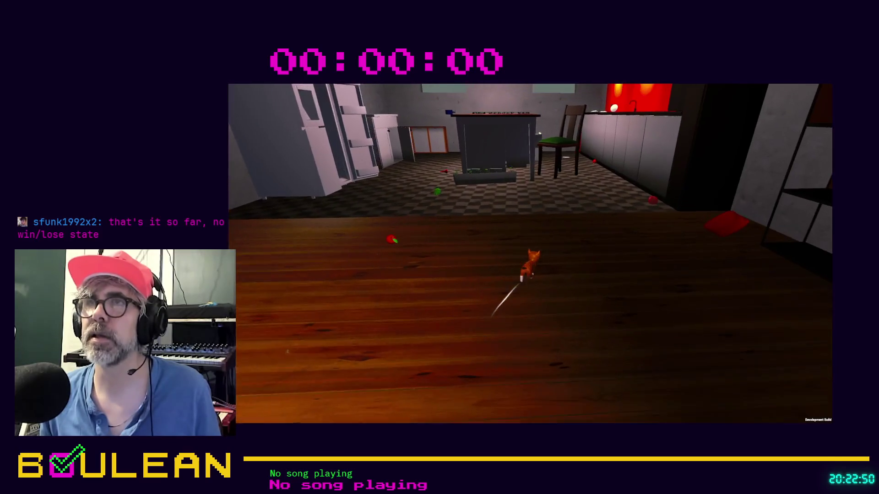
{"action": "key", "text": "w"}
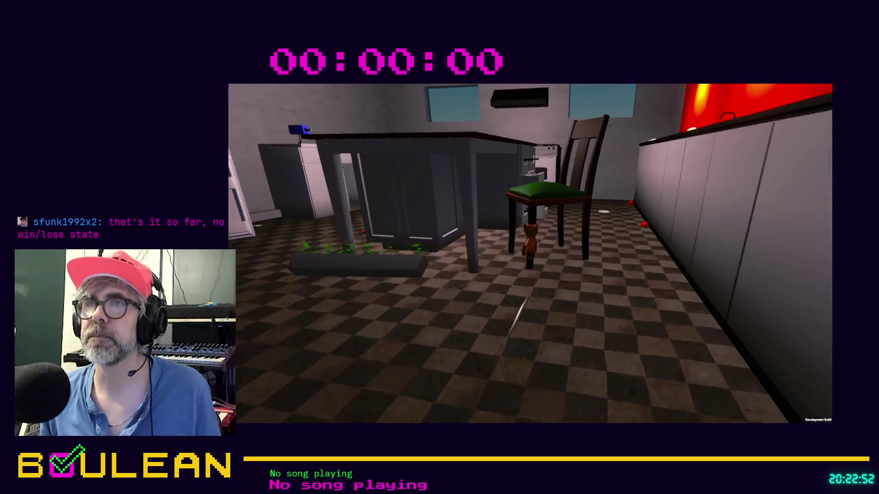
Leap the cat onto the red kitchen island, then up onto the countertop by the stove.
{"action": "key", "text": "w"}
{"action": "key", "text": "space"}
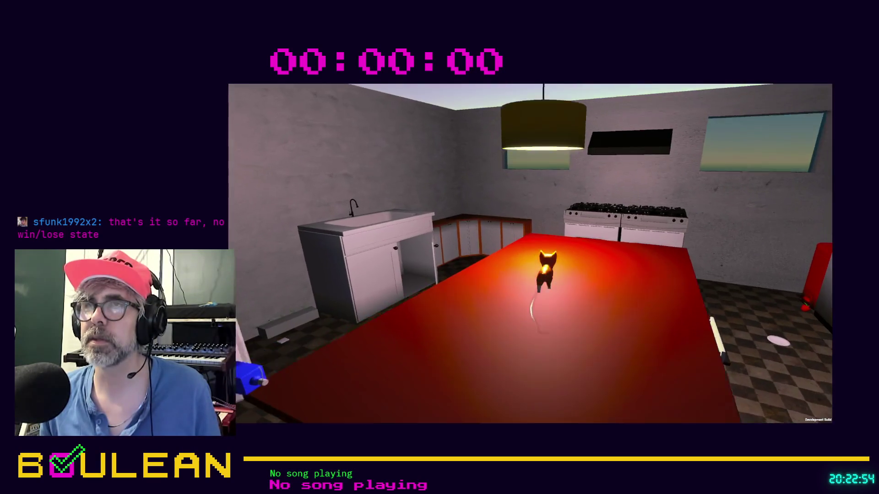
{"action": "key", "text": "w"}
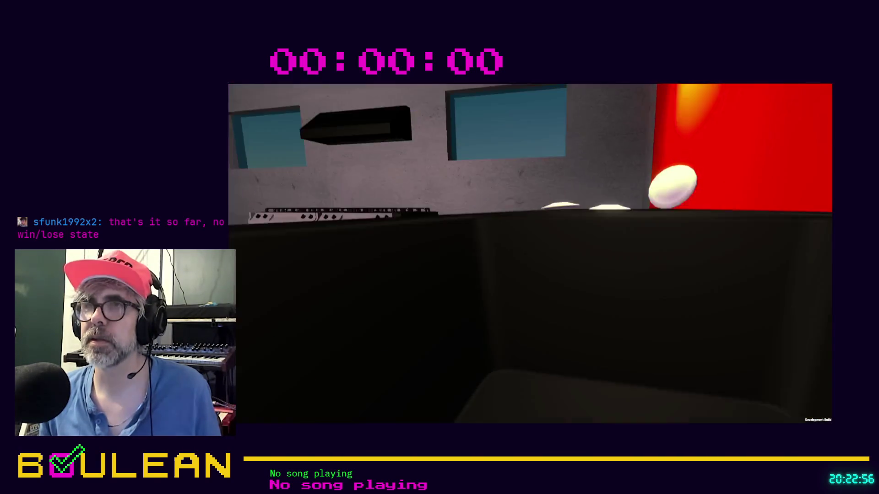
{"action": "key", "text": "w"}
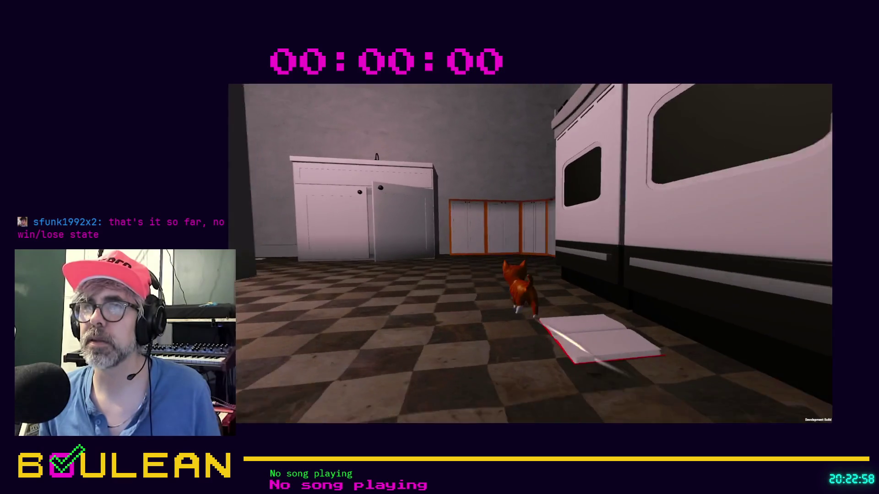
{"action": "key", "text": "w"}
{"action": "key", "text": "space"}
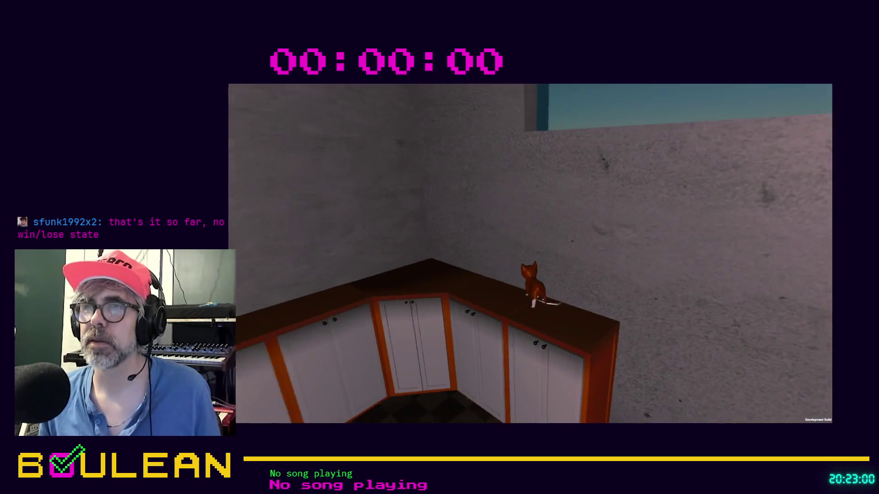
{"action": "key", "text": "w"}
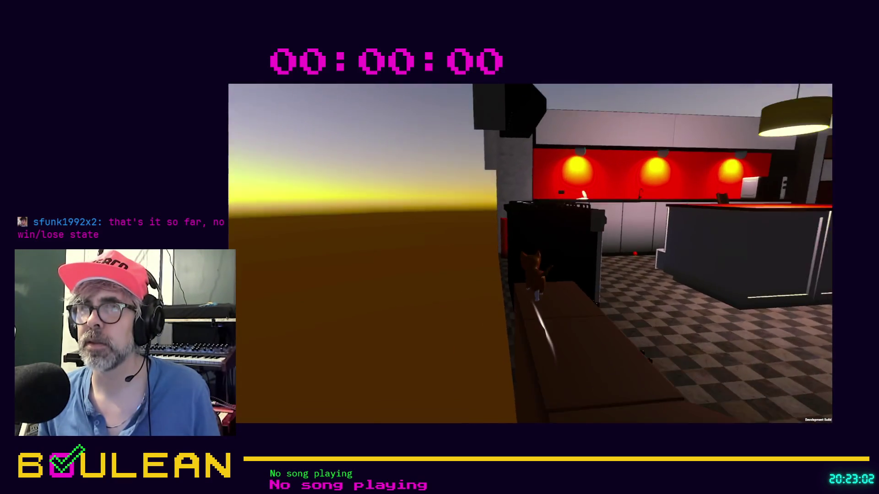
{"action": "key", "text": "w"}
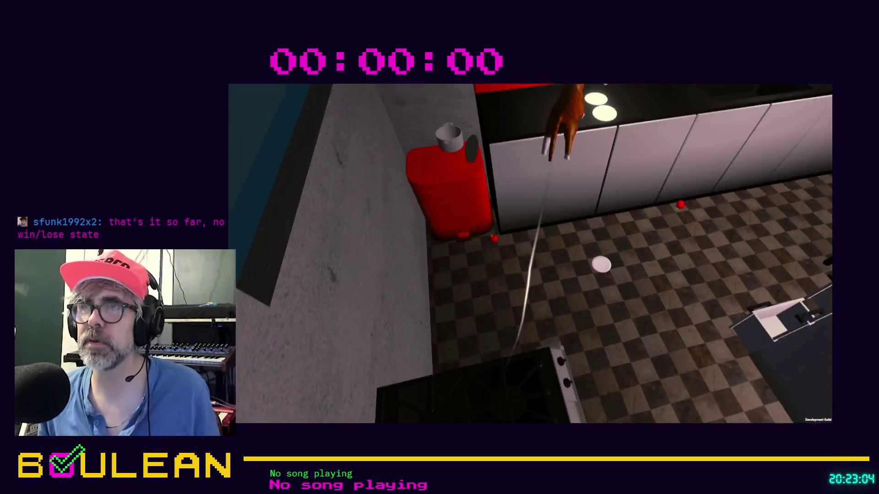
Jump the cat onto the red bin, run it along the counter, then pause the game.
{"action": "key", "text": "w"}
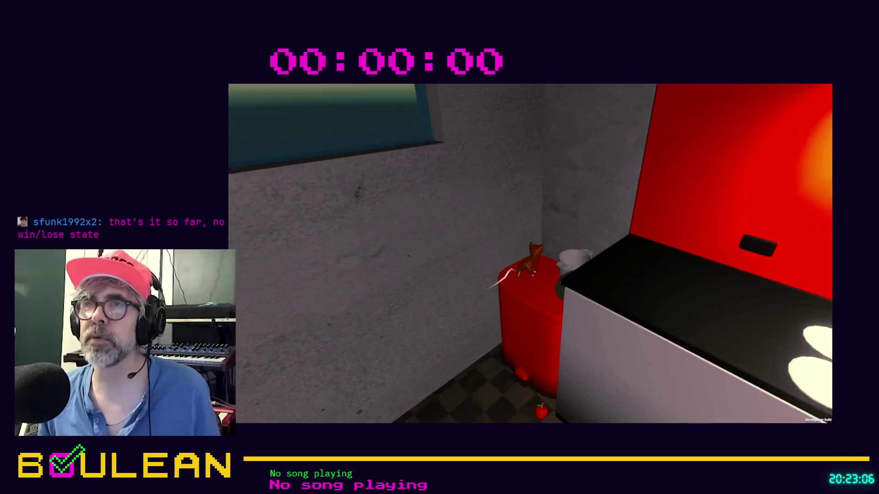
{"action": "key", "text": "space"}
{"action": "key", "text": "w"}
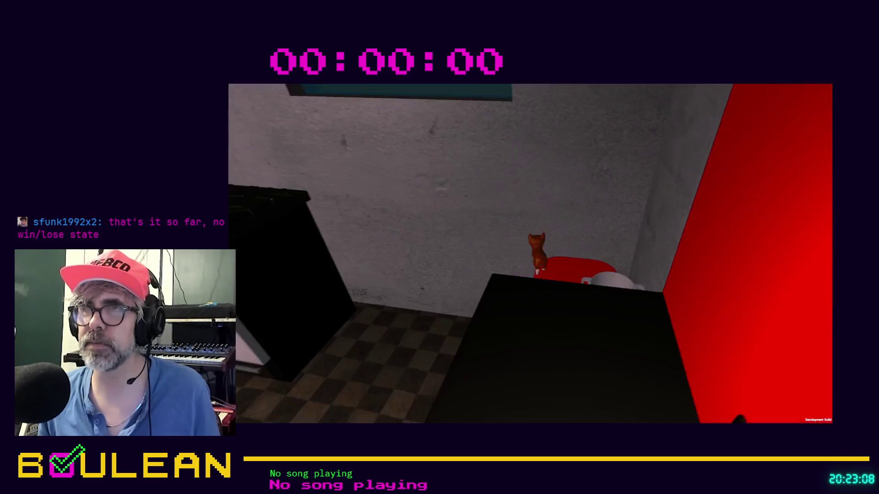
{"action": "key", "text": "d"}
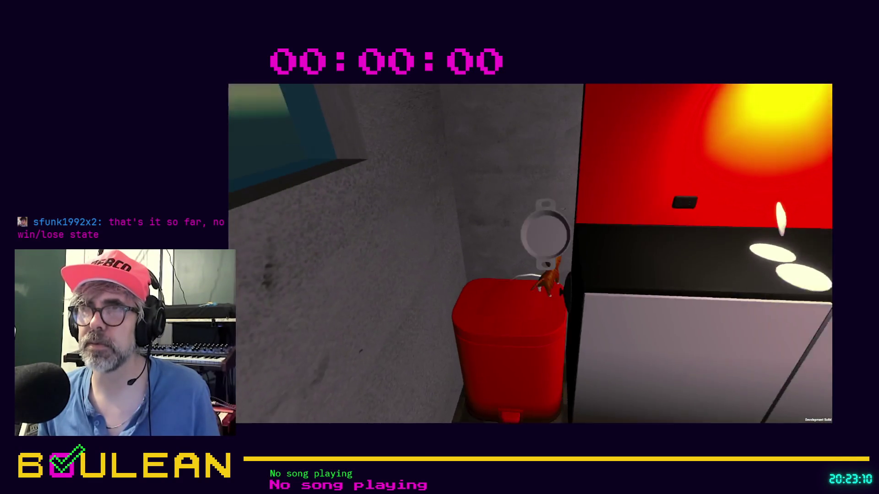
{"action": "key", "text": "w"}
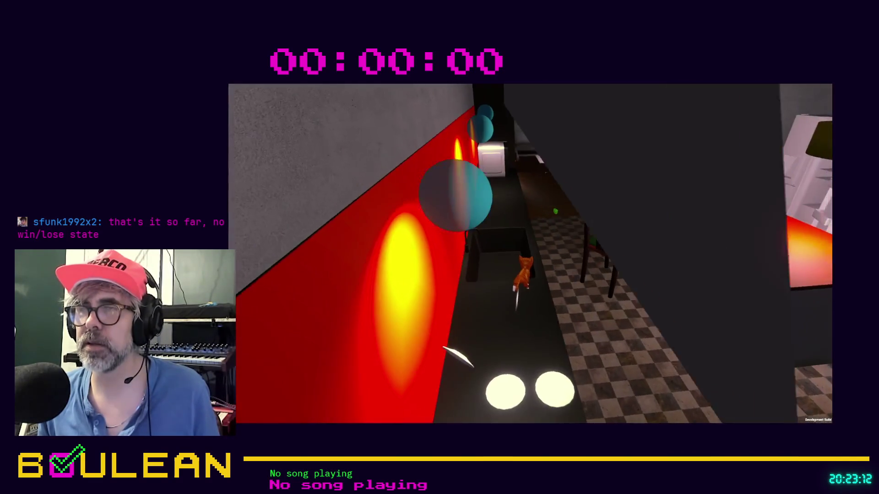
{"action": "key", "text": "w"}
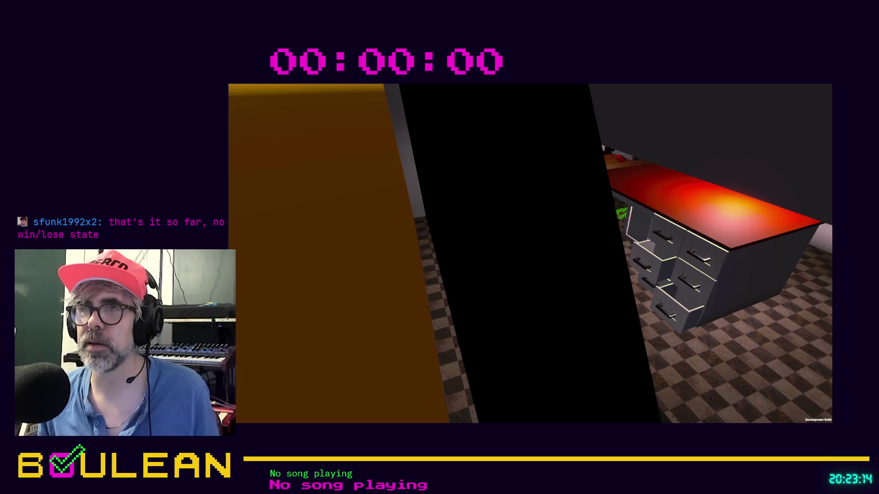
{"action": "key", "text": "w"}
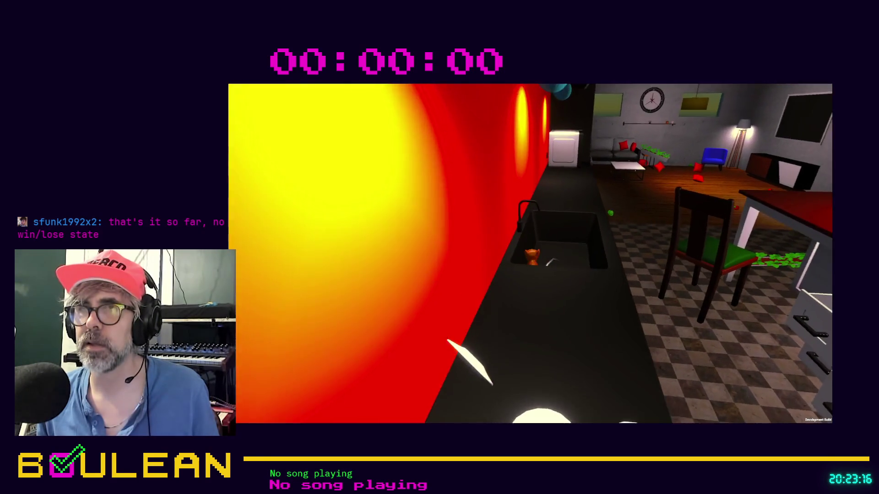
{"action": "key", "text": "w"}
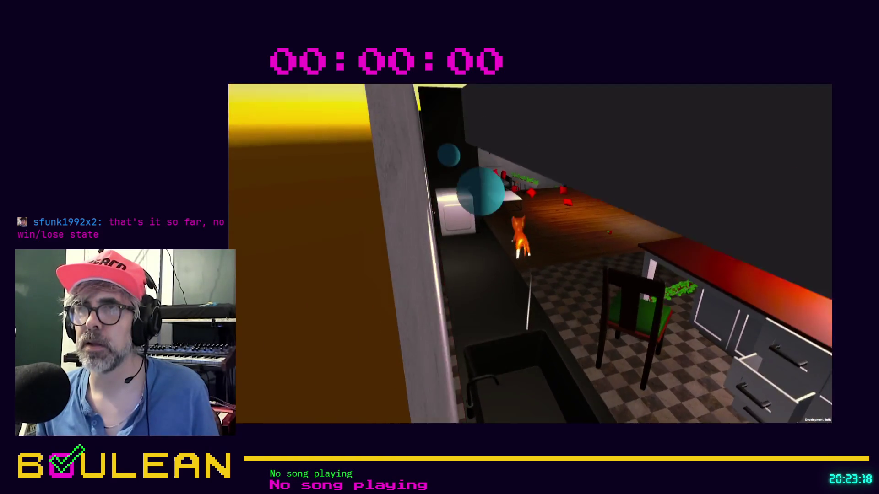
{"action": "key", "text": "Escape"}
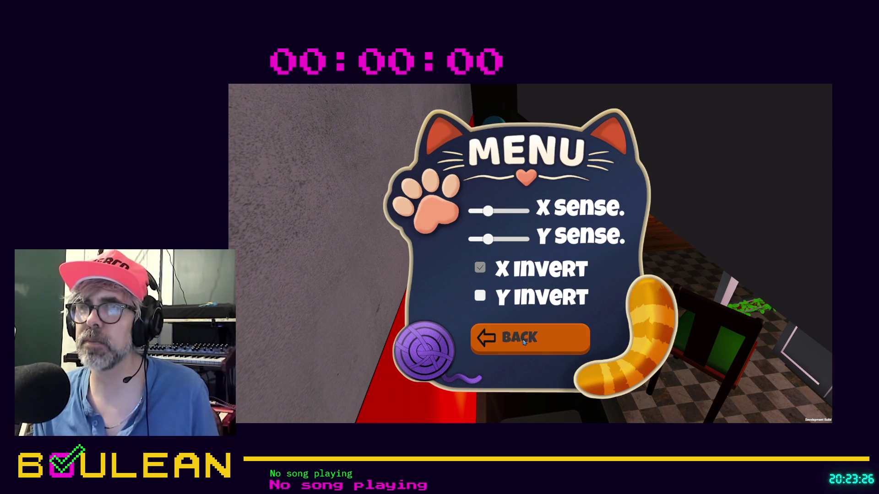
Resume play, drop the cat into the living room, pause and resume, then exit fullscreen.
{"action": "left_click", "coordinate": [513, 220]}
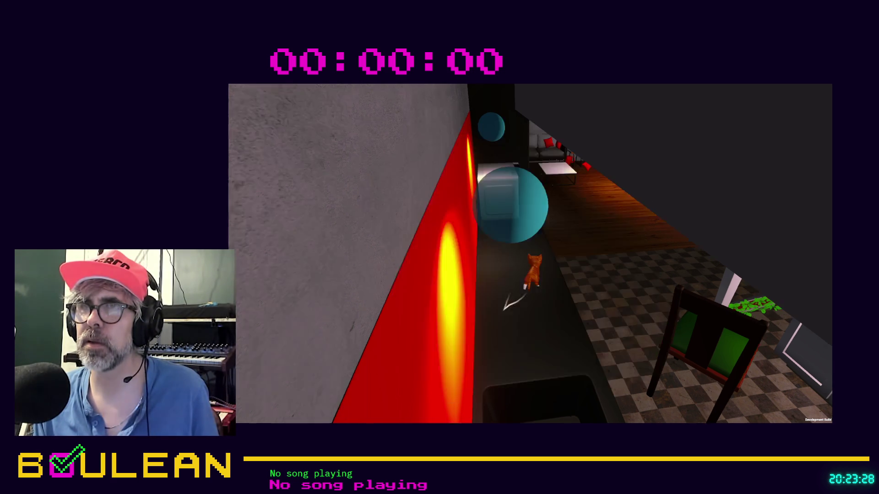
{"action": "key", "text": "w"}
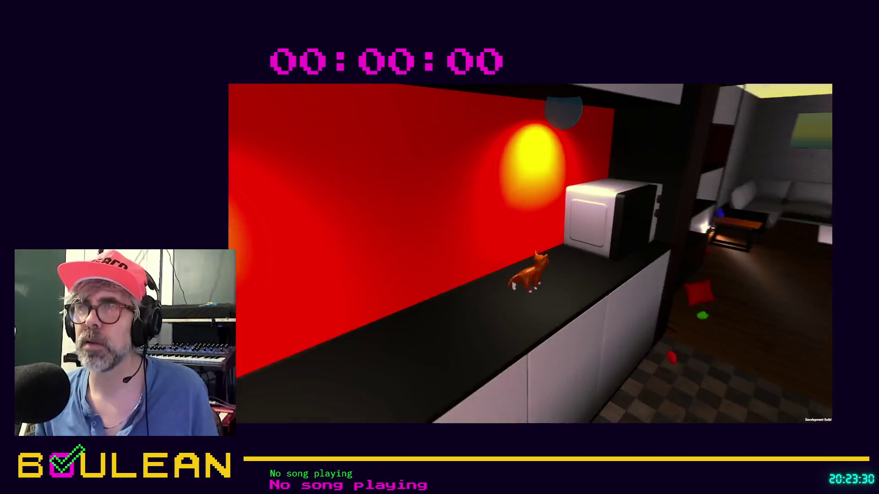
{"action": "key", "text": "w"}
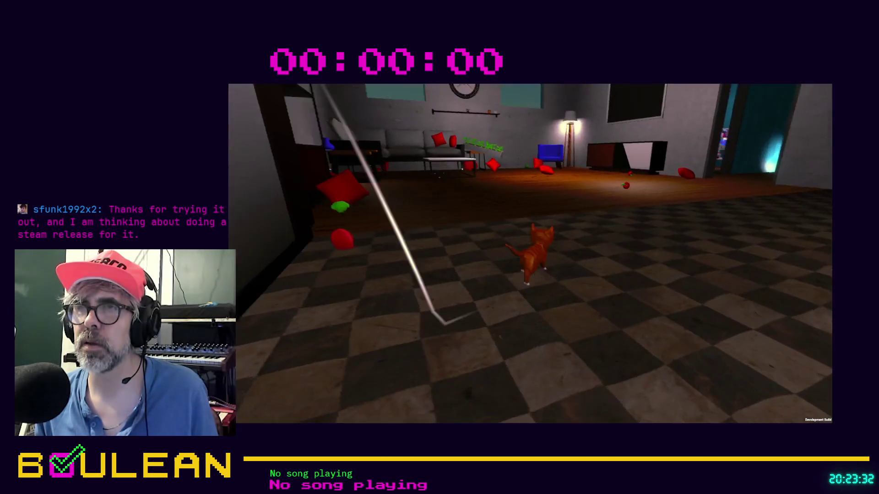
{"action": "key", "text": "Escape"}
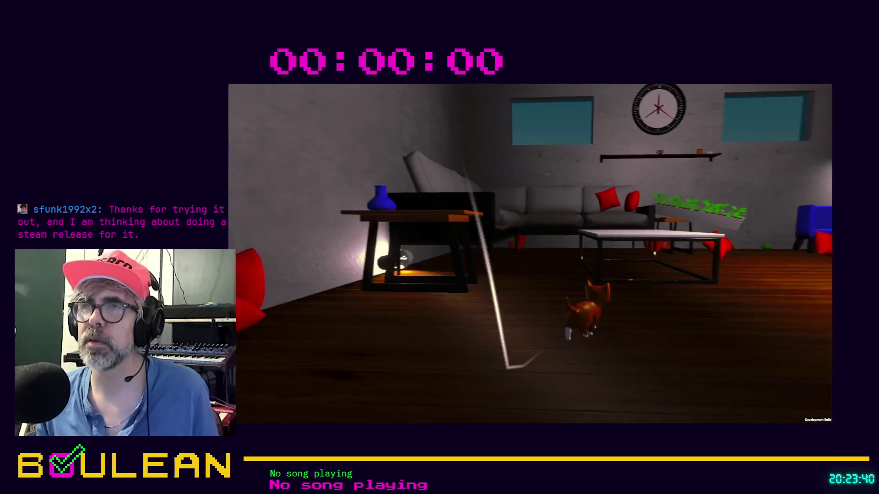
{"action": "key", "text": "d"}
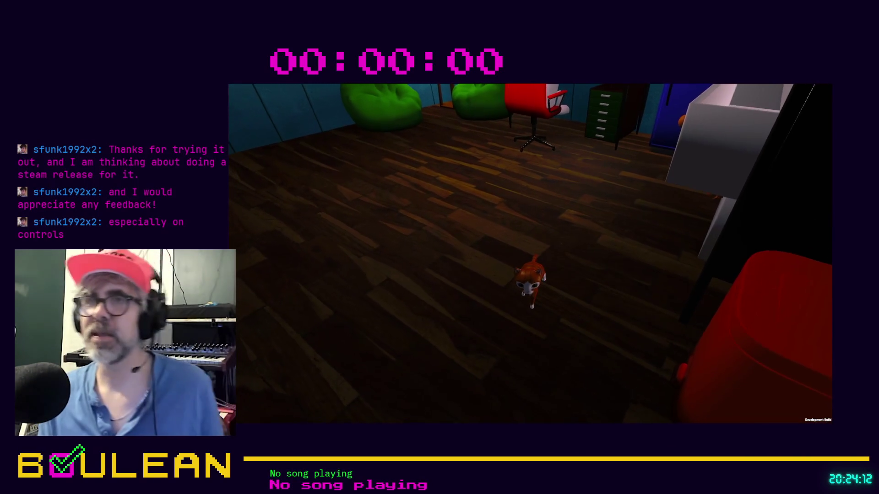
{"action": "key", "text": "Escape"}
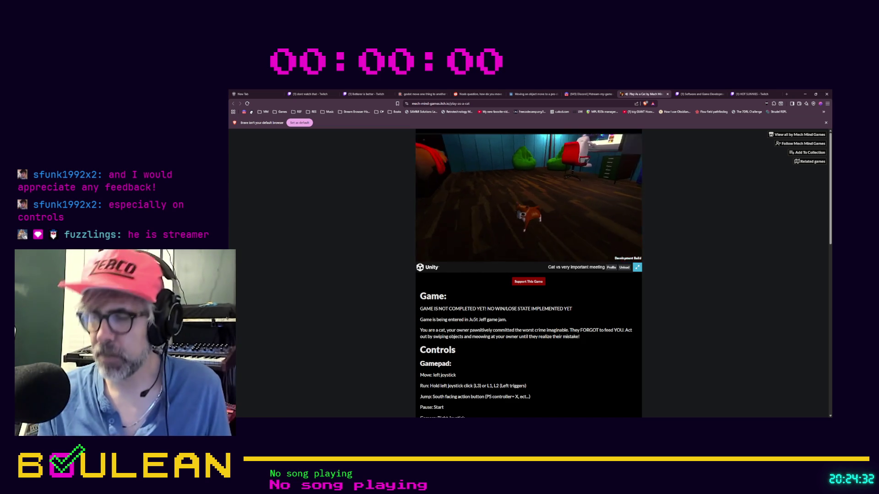
Toggle browser fullscreen on and off, then expand the game to fill the screen.
{"action": "key", "text": "F11"}
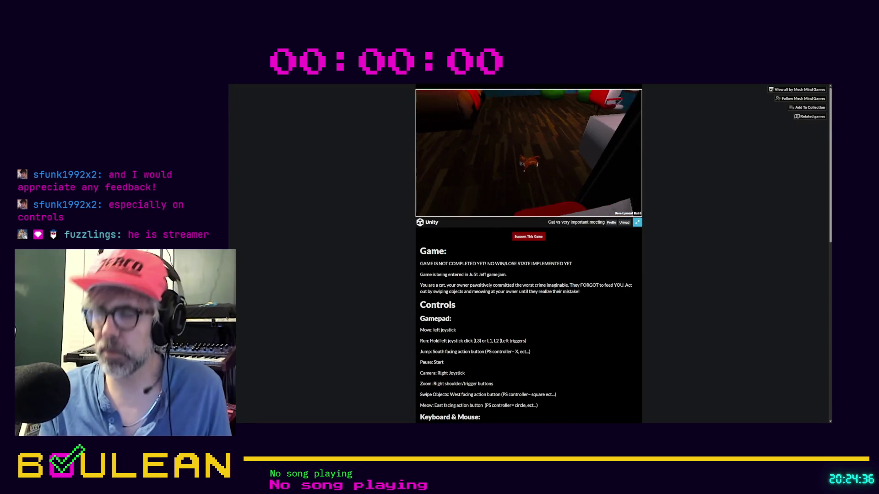
{"action": "key", "text": "F11"}
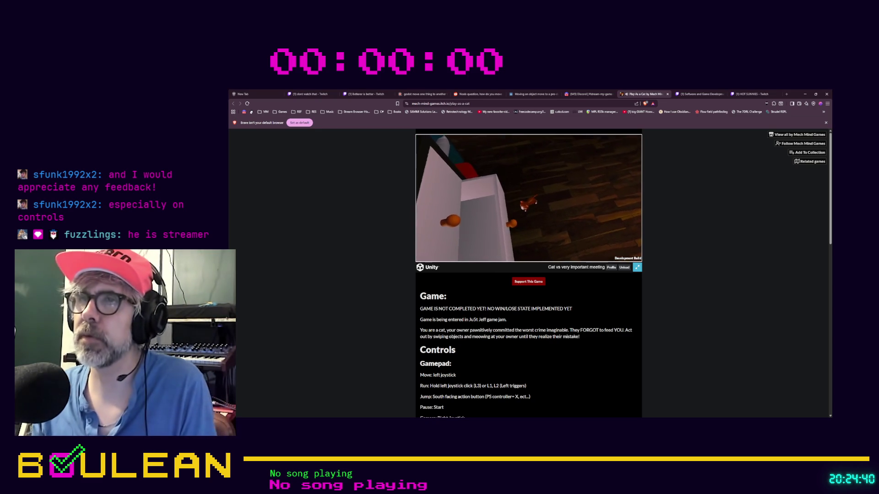
{"action": "left_click", "coordinate": [637, 267]}
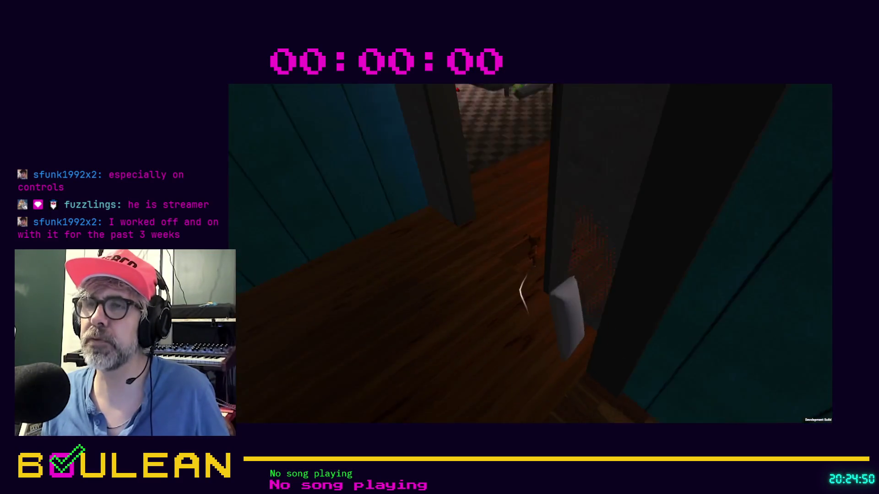
{"action": "key", "text": "Escape"}
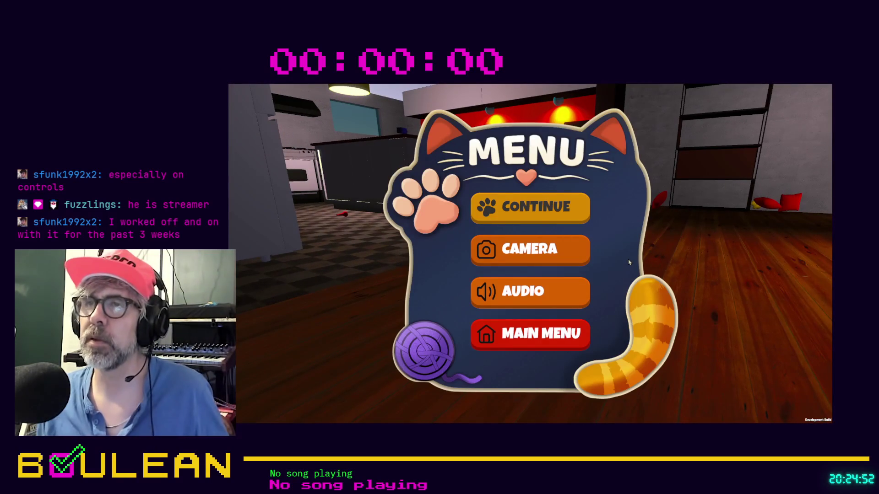
{"action": "left_click", "coordinate": [566, 250]}
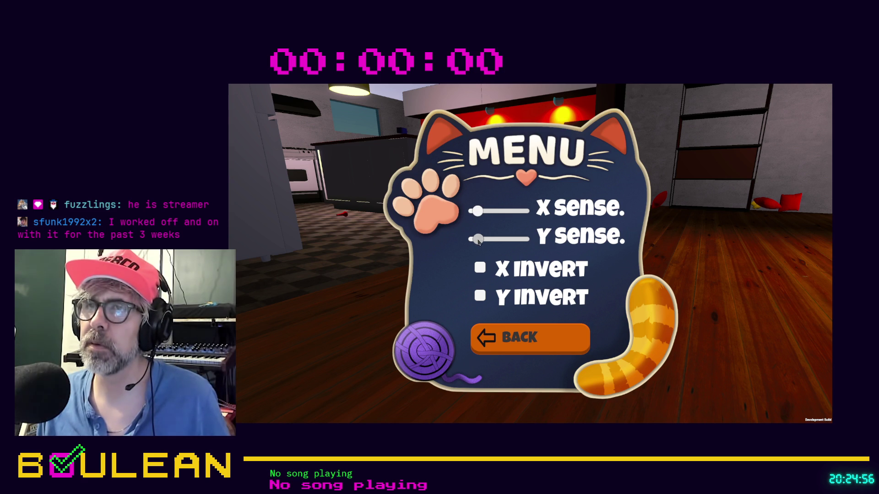
{"action": "left_click", "coordinate": [511, 344]}
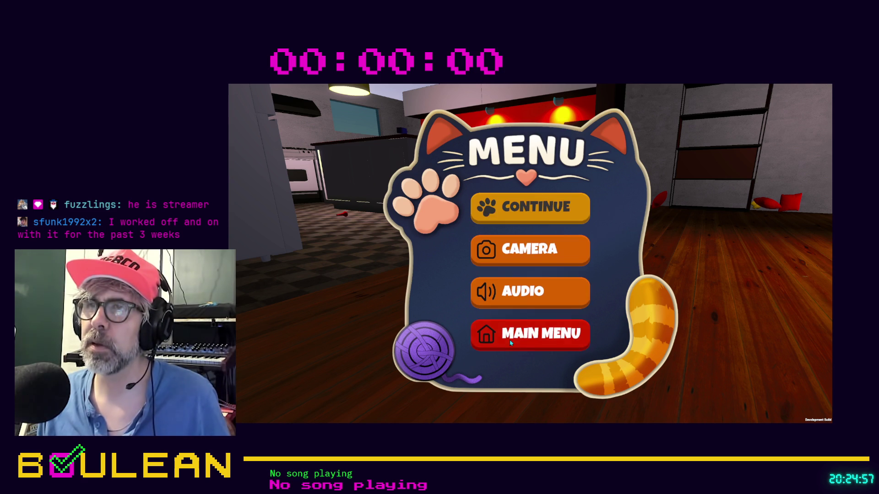
{"action": "left_click", "coordinate": [523, 204]}
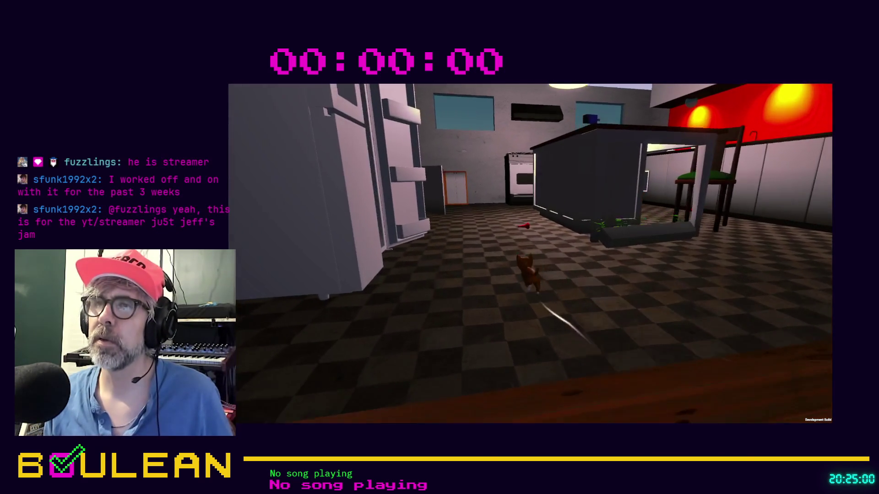
Run the cat past the stove and along the counters to the blue armchair.
{"action": "key", "text": "w"}
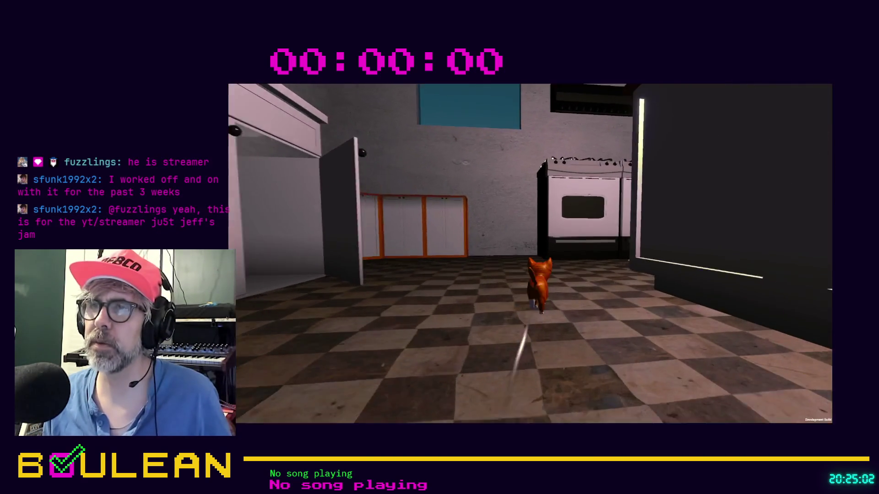
{"action": "key", "text": "w"}
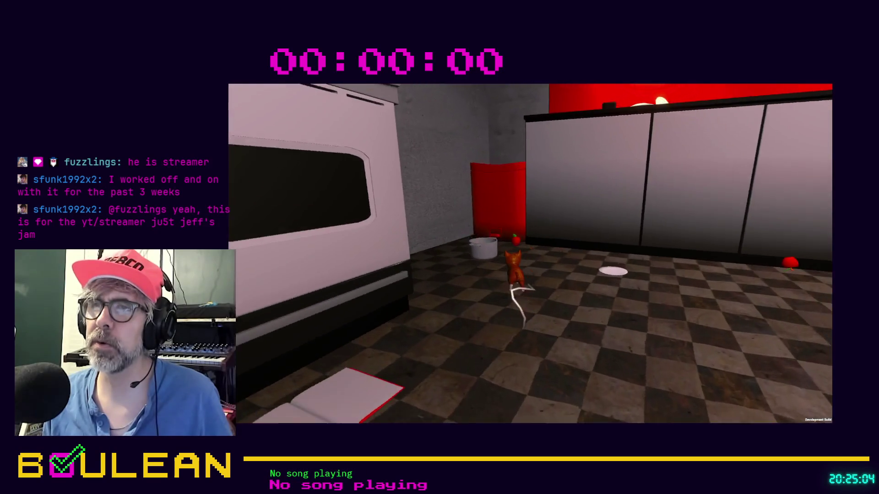
{"action": "key", "text": "w"}
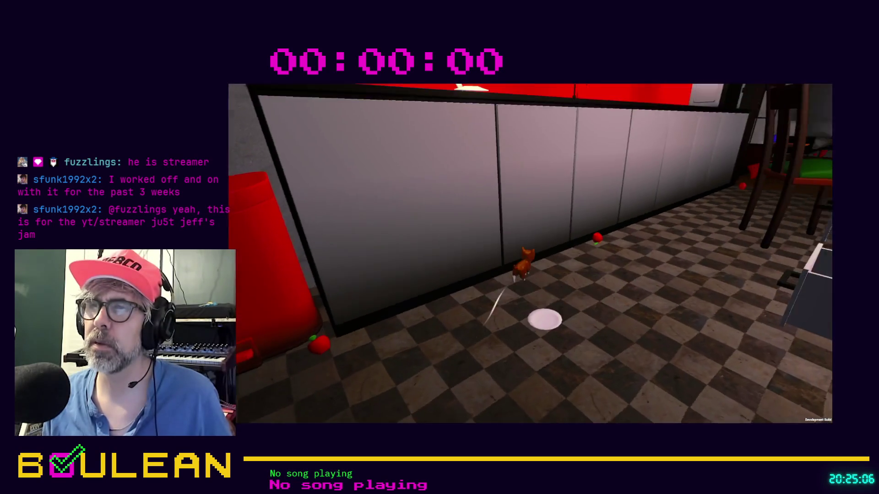
{"action": "key", "text": "w"}
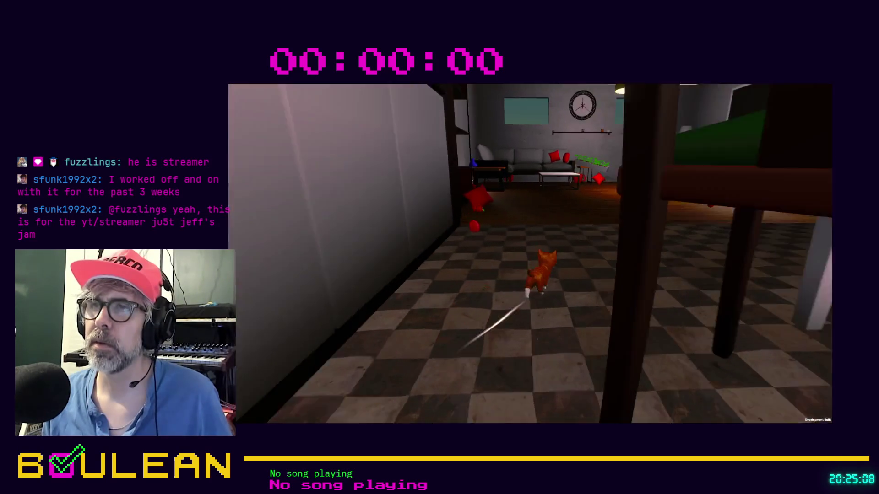
{"action": "key", "text": "w"}
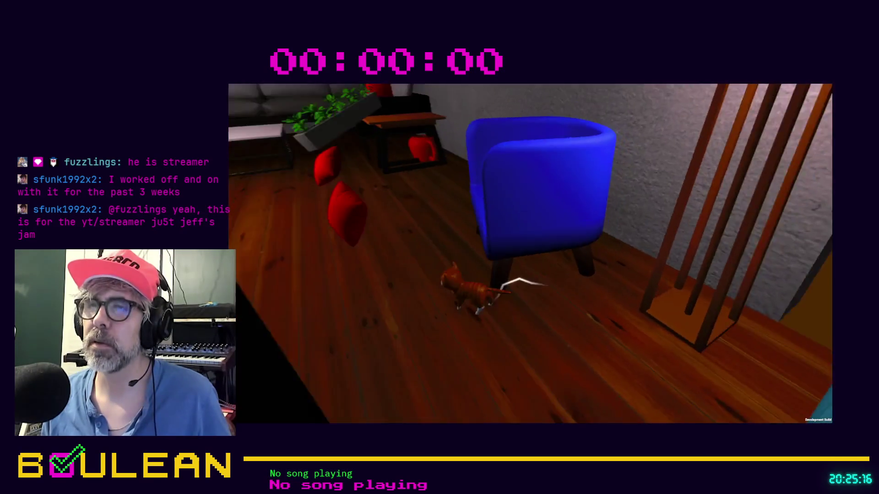
Keep the cat running along the wall, then exit fullscreen back to the itch.io page.
{"action": "key", "text": "w"}
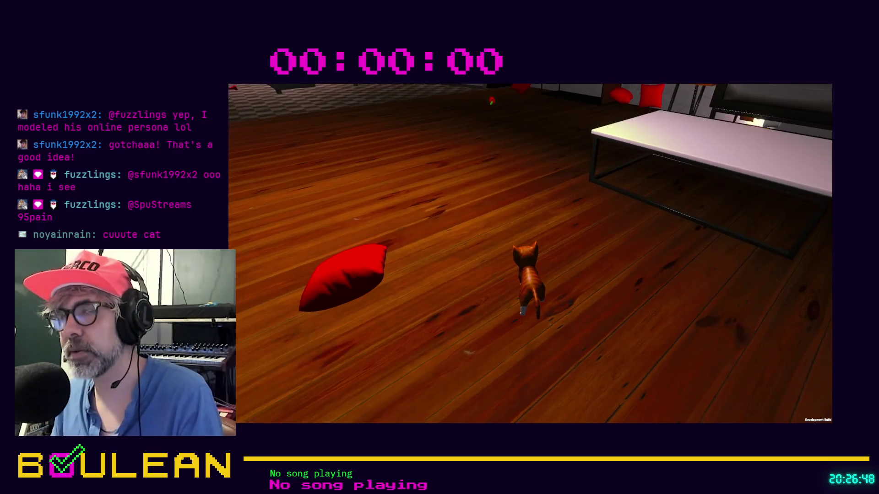
{"action": "key", "text": "Escape"}
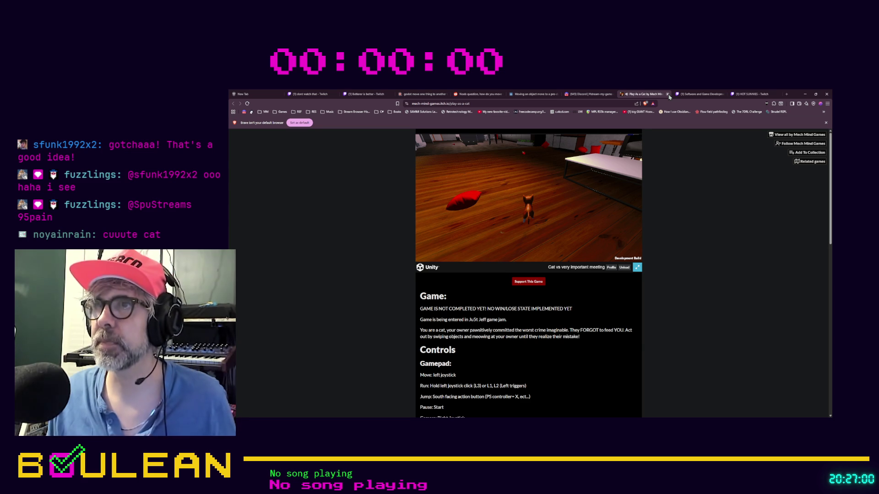
Close the Play As a Cat tab to return to the Discord stream-my-game-submissions channel.
{"action": "left_click", "coordinate": [668, 95]}
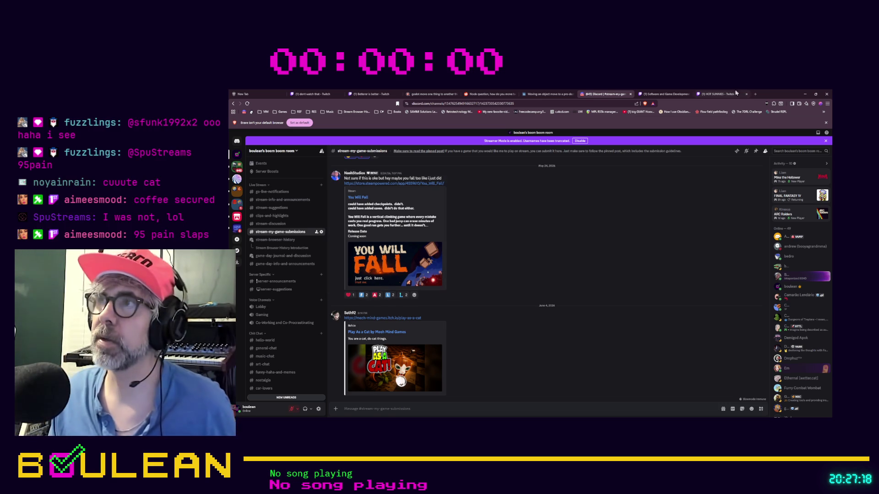
Minimize the browser showing Discord to reveal the Messages from Trolls note.
{"action": "left_click", "coordinate": [802, 94]}
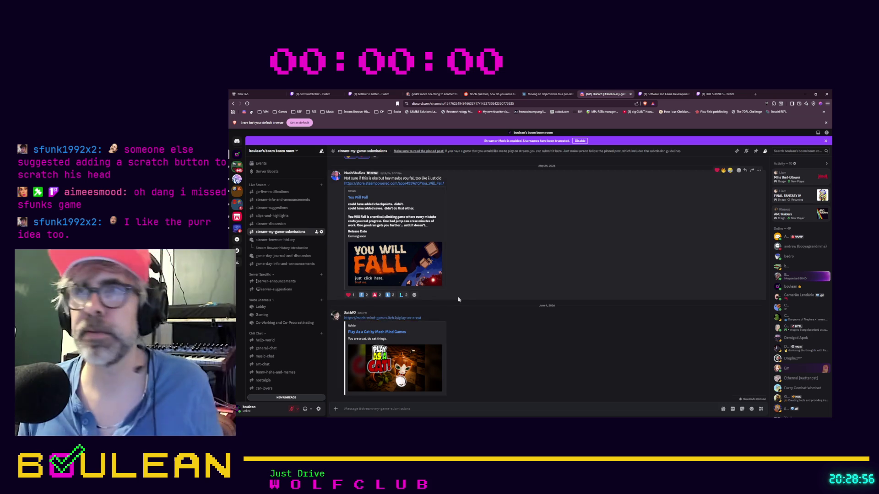
{"action": "left_click", "coordinate": [805, 94]}
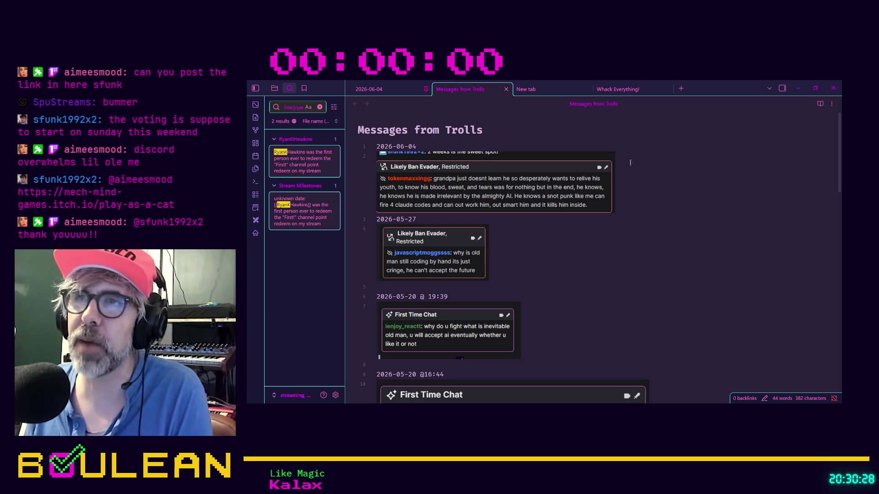
Minimize the Obsidian notes window, leaving the camera-and-chat stream scene.
{"action": "left_click", "coordinate": [796, 85]}
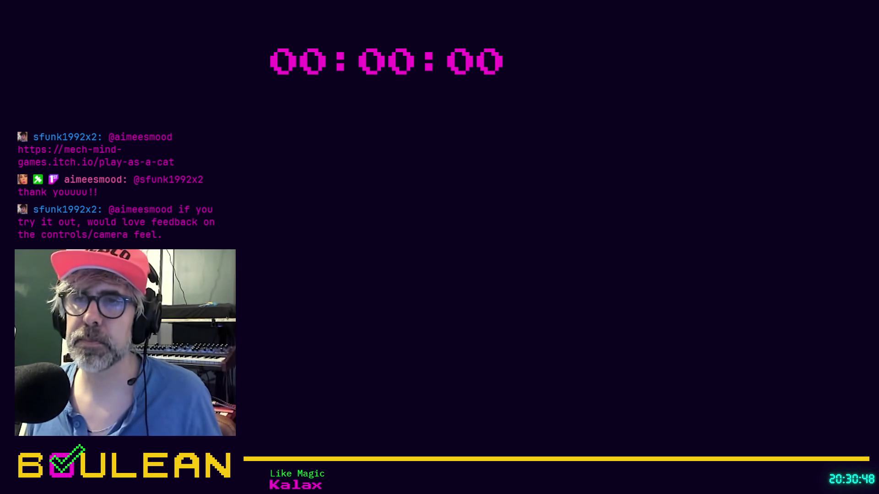
Restore the Godot editor from the taskbar, showing retry_button.gd.
{"action": "left_click", "coordinate": [432, 272]}
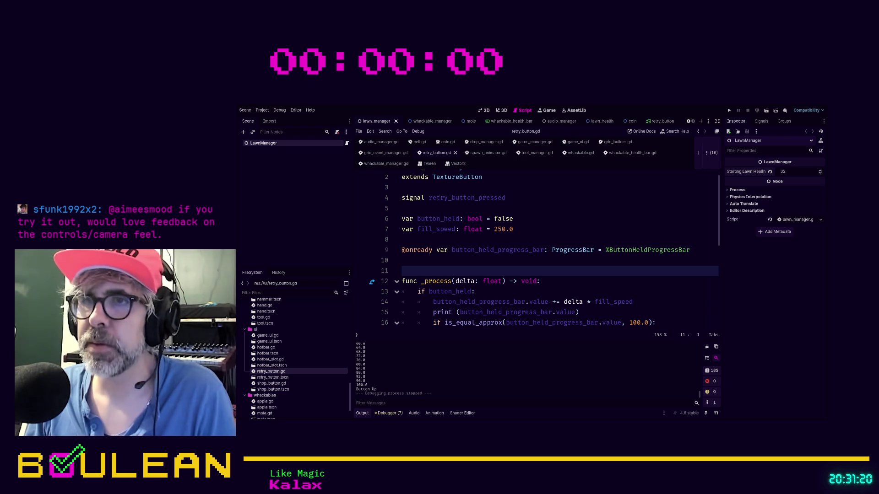
{"action": "left_click", "coordinate": [475, 291]}
{"action": "left_click", "coordinate": [470, 271]}
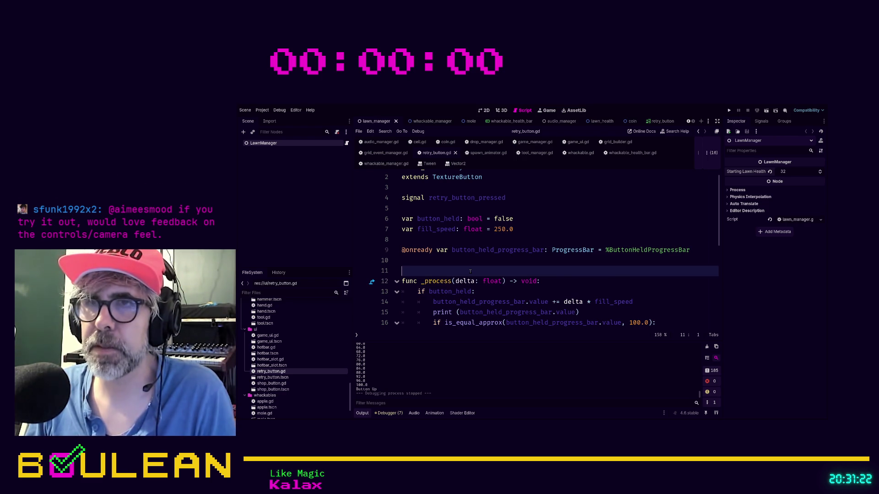
{"action": "scroll", "coordinate": [471, 271], "scroll_direction": "down", "scroll_amount": 1}
{"action": "left_click", "coordinate": [489, 262]}
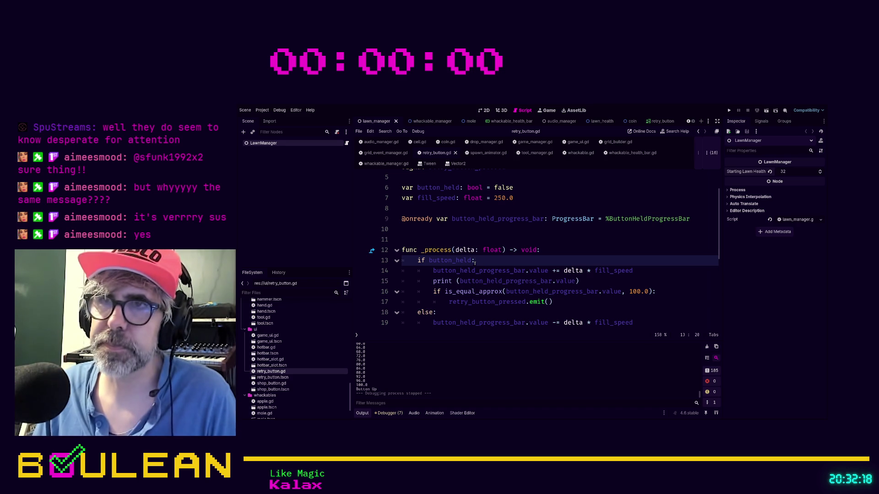
{"action": "left_click", "coordinate": [446, 238]}
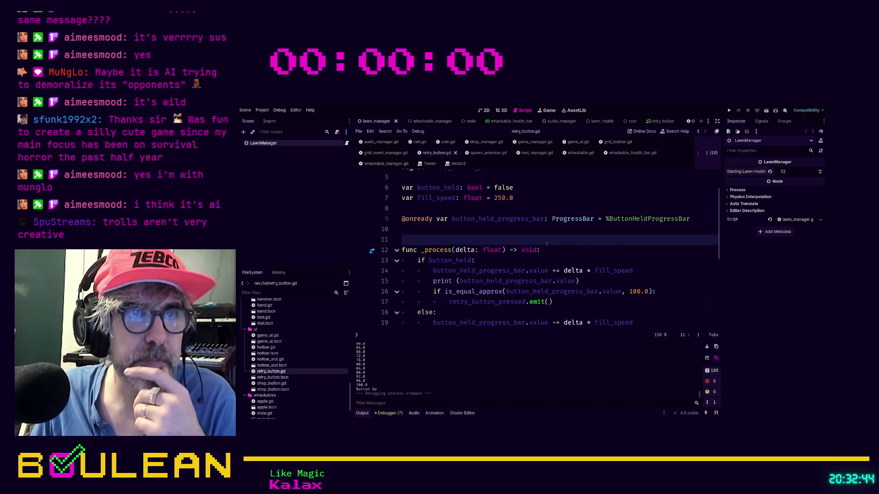
{"action": "scroll", "coordinate": [547, 244], "scroll_direction": "down", "scroll_amount": 1}
{"action": "scroll", "coordinate": [547, 244], "scroll_direction": "up", "scroll_amount": 2}
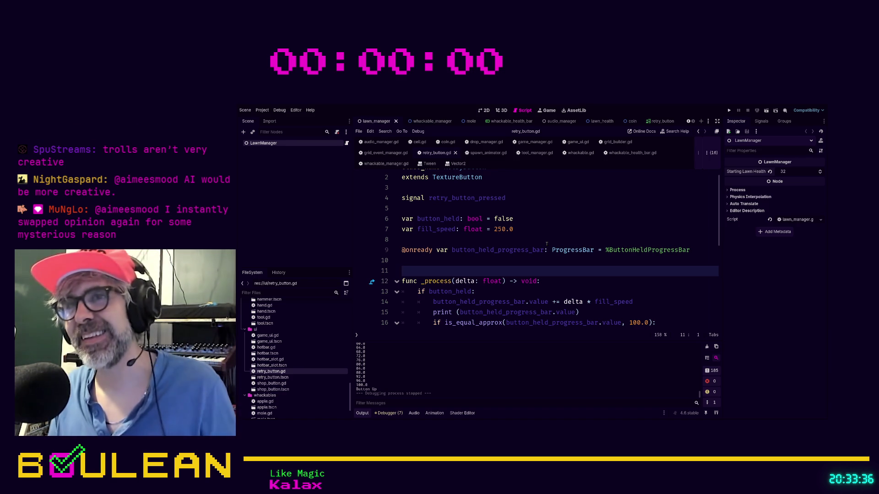
Delete the _on_pressed function on lines 21–24 of retry_button.gd.
{"action": "left_click", "coordinate": [436, 261]}
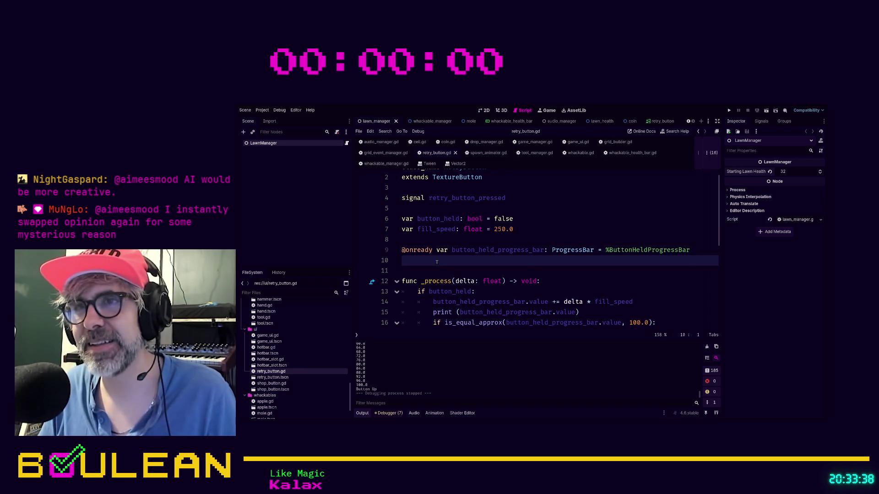
{"action": "scroll", "coordinate": [436, 262], "scroll_direction": "down", "scroll_amount": 3}
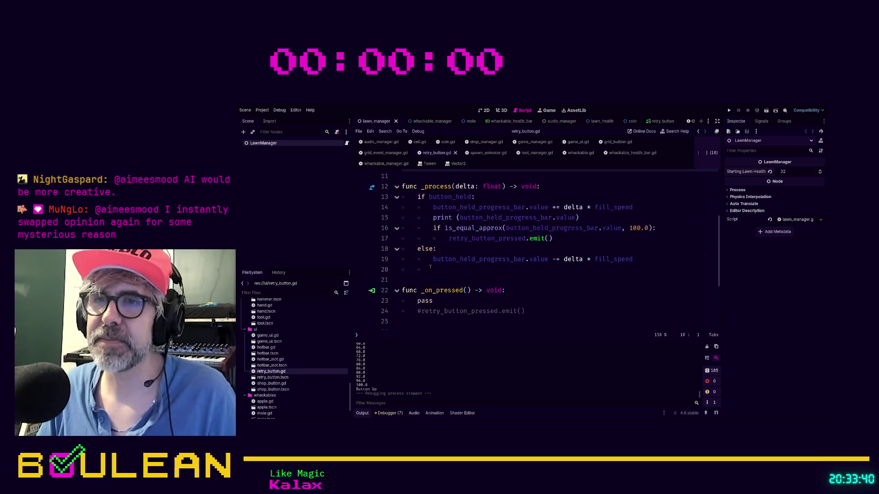
{"action": "left_click", "coordinate": [526, 300]}
{"action": "left_click", "coordinate": [560, 310]}
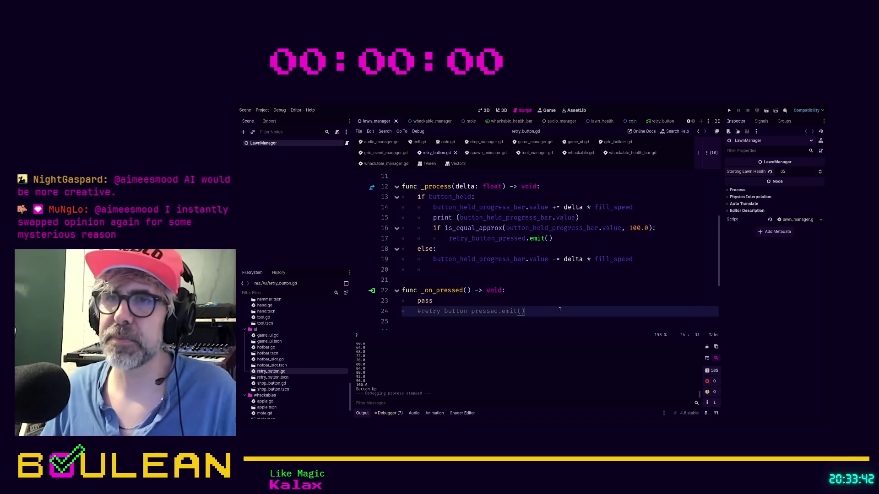
{"action": "left_click_drag", "start_coordinate": [568, 310], "coordinate": [402, 280]}
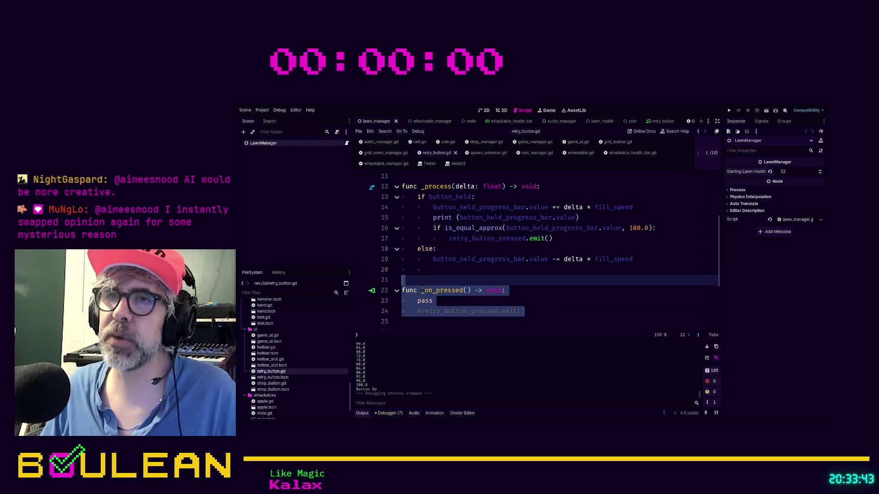
{"action": "key", "text": "BackSpace"}
{"action": "left_click", "coordinate": [446, 298]}
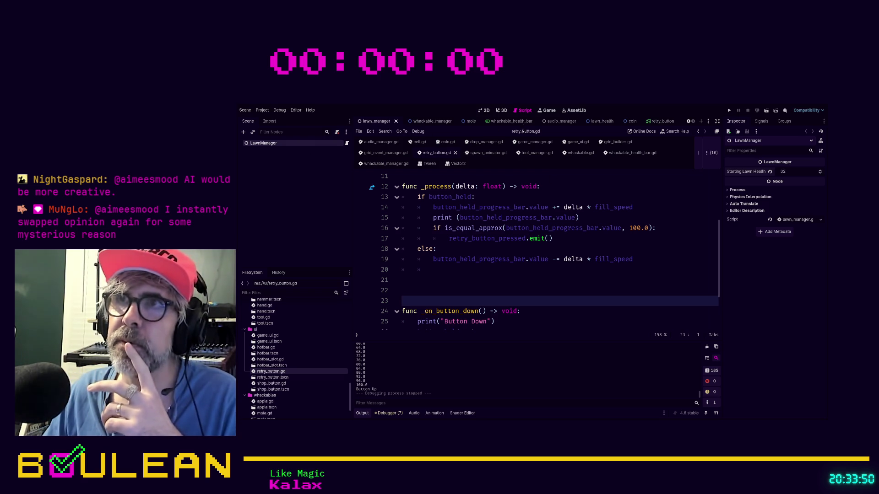
Open the retry_button scene in 2D and list RetryButton's signal connections.
{"action": "left_click", "coordinate": [484, 110]}
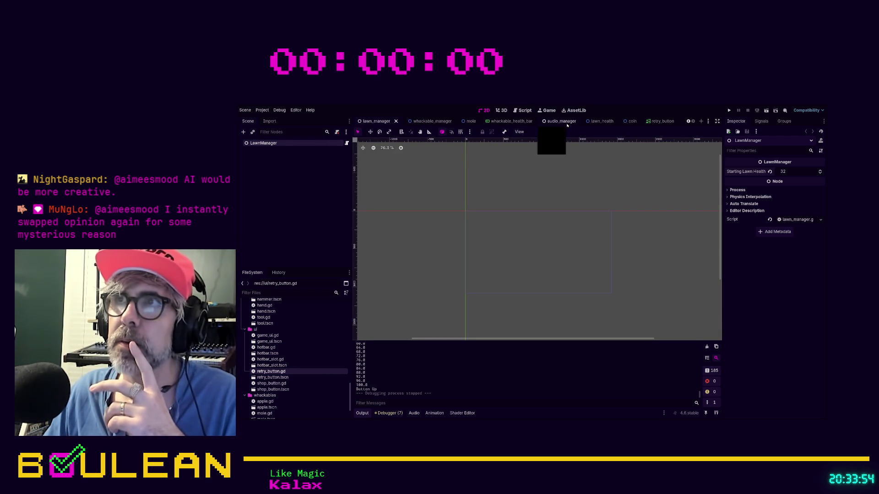
{"action": "left_click", "coordinate": [660, 125]}
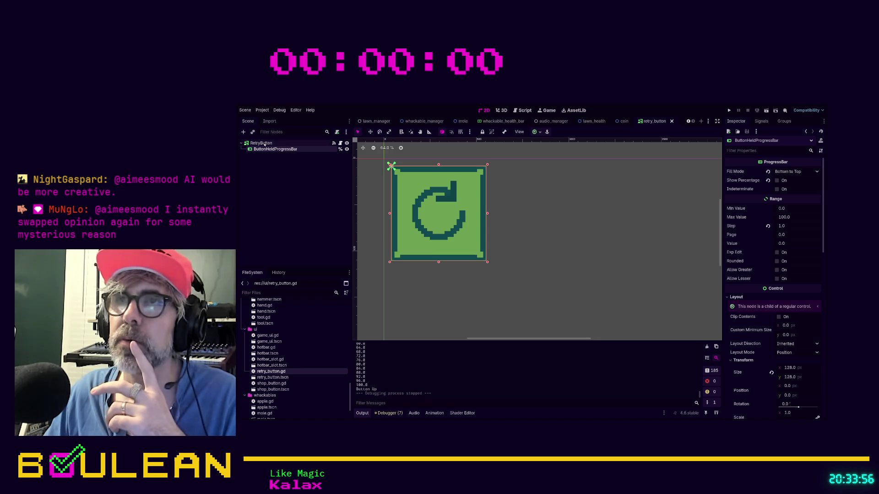
{"action": "left_click", "coordinate": [260, 142]}
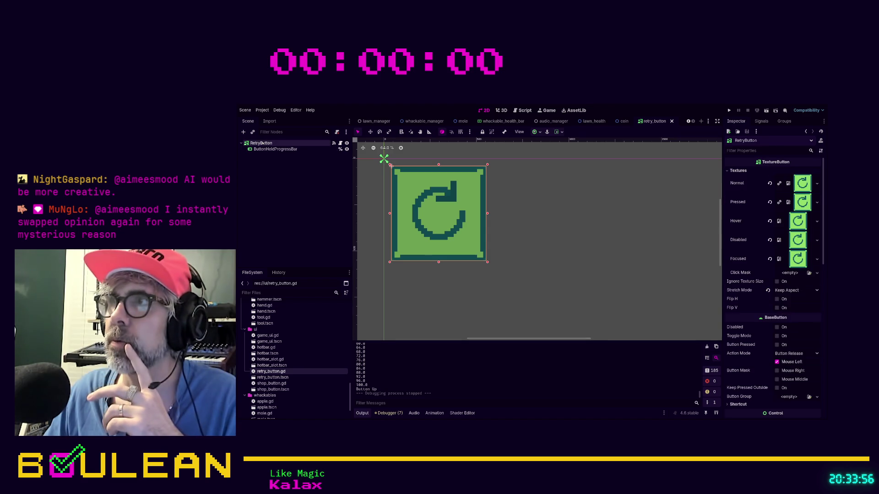
{"action": "left_click", "coordinate": [761, 122]}
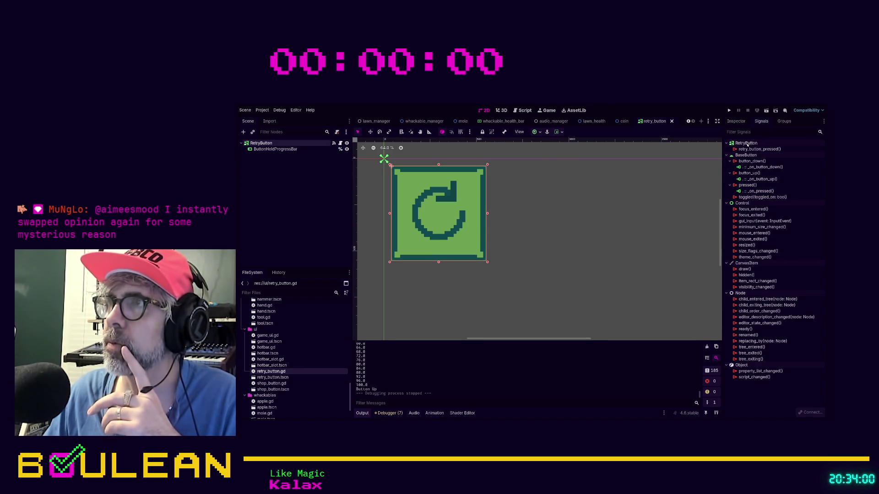